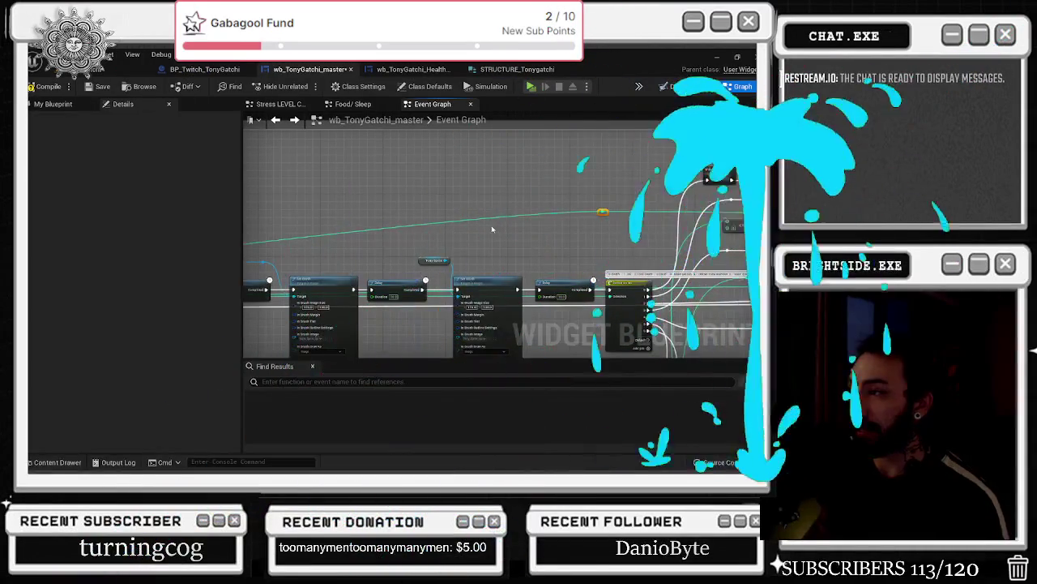
- Add a reroute knot on the green wire near Play Animation and Set Brush and position it
scroll(721, 190, "up", 1)
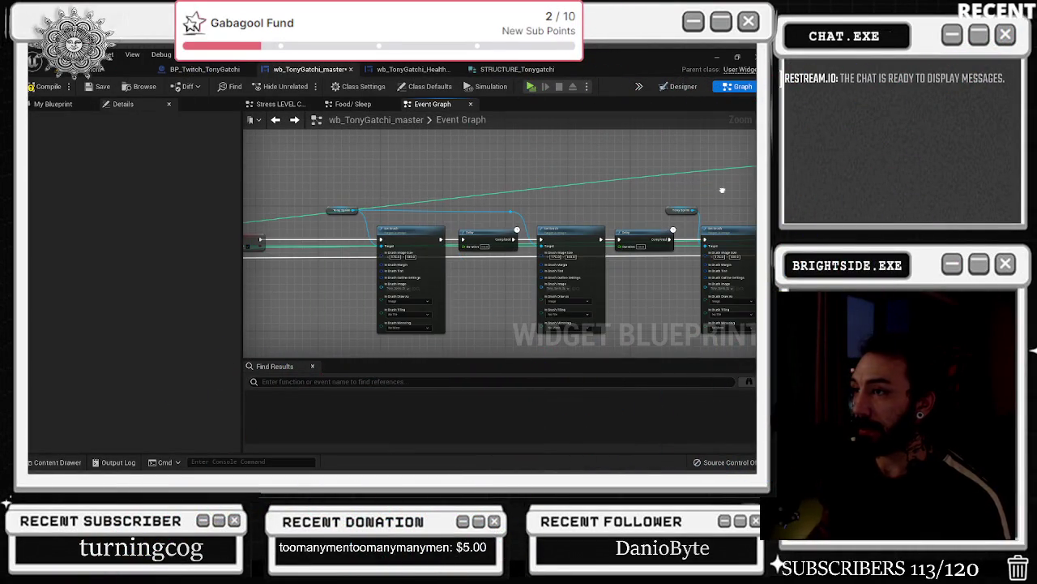
left_click_drag(722, 190, 440, 216)
double_click(539, 212)
mouse_move(539, 212)
left_mouse_down()
mouse_move(293, 169)
mouse_move(280, 153)
left_mouse_up()
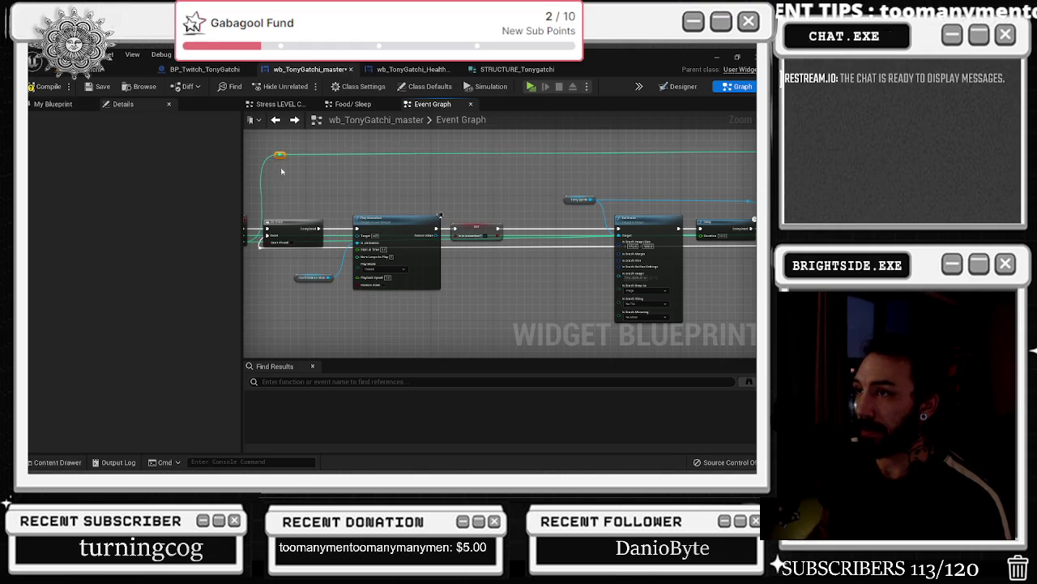
scroll(282, 171, "down", 6)
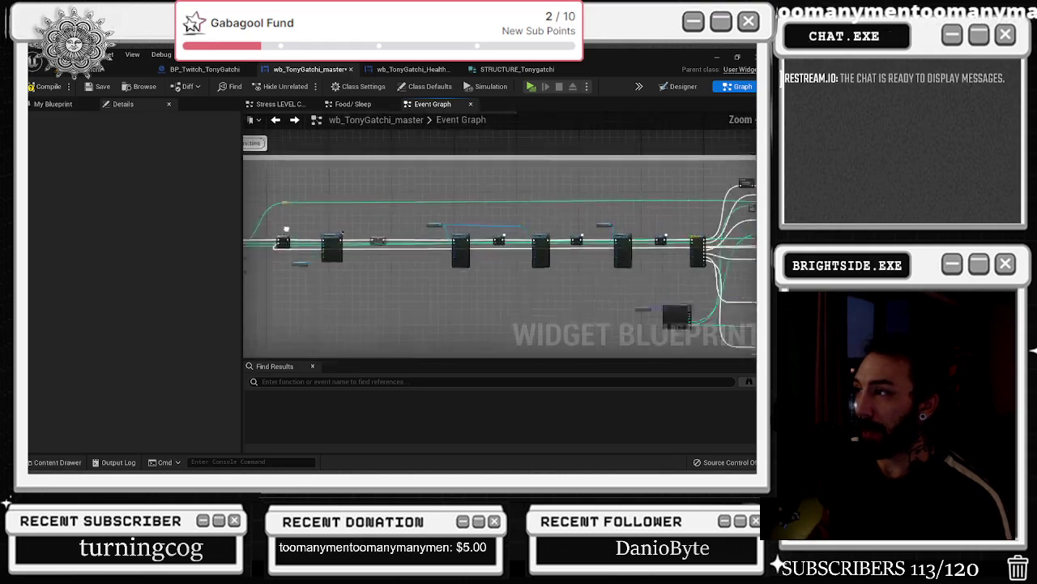
left_click_drag(308, 224, 290, 221)
- Pan over the Tony Sprite, Set Brush and Mob Activities nodes, then go to BP_Twitch_TonyGatchi
scroll(382, 213, "up", 5)
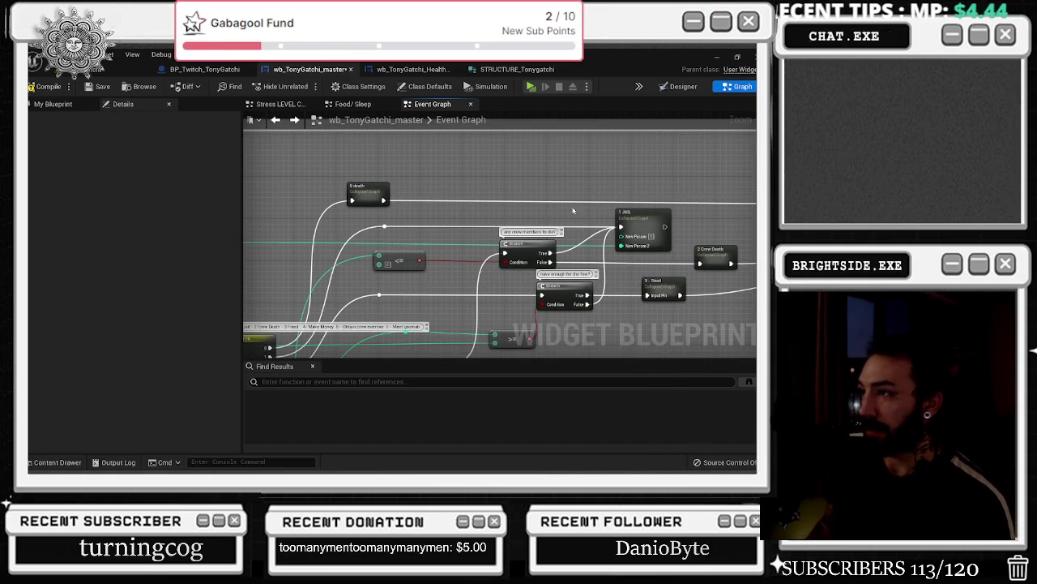
left_click_drag(688, 259, 406, 268)
left_click_drag(365, 316, 479, 321)
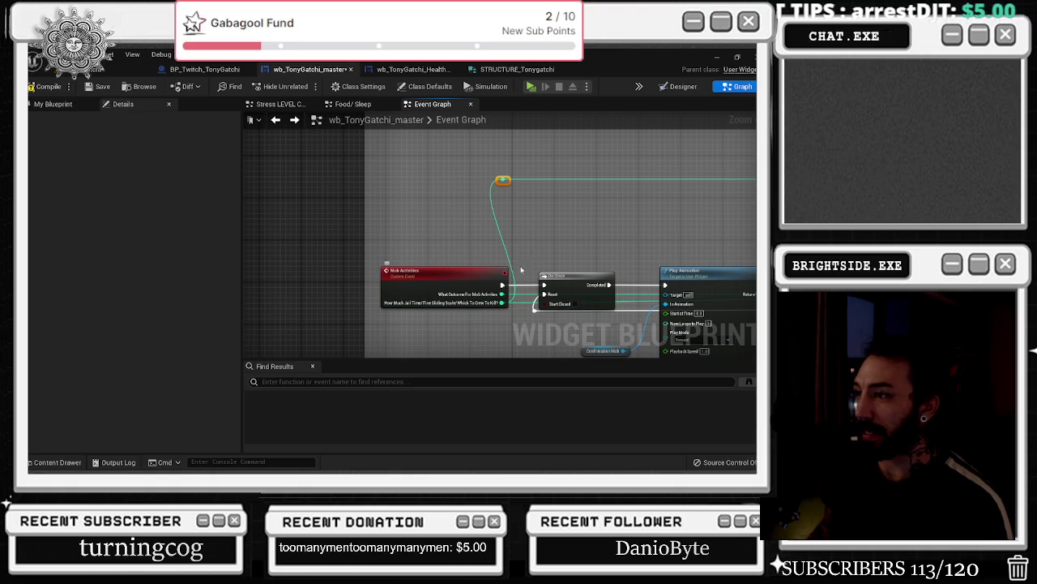
left_click(206, 70)
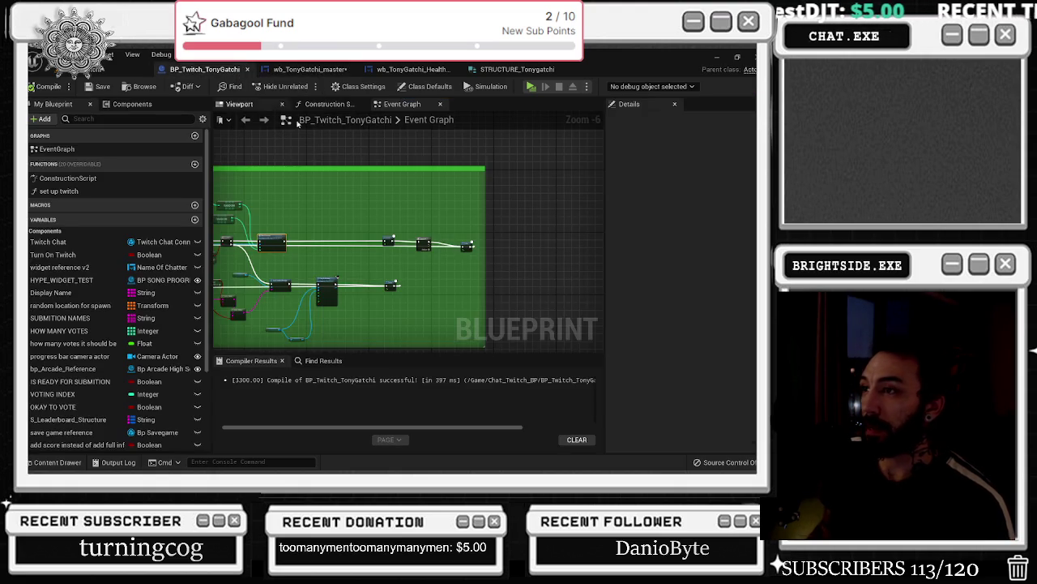
- Look over the Delay and Sequence chain in BP_Twitch_TonyGatchi
scroll(455, 235, "down", 3)
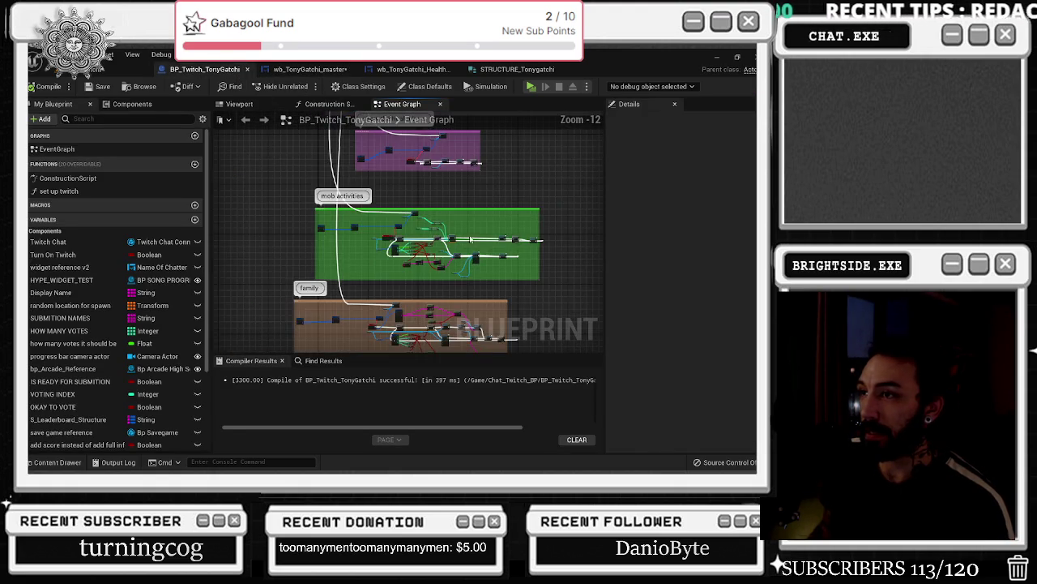
scroll(470, 240, "up", 6)
mouse_move(470, 240)
left_mouse_down()
mouse_move(340, 237)
mouse_move(367, 254)
mouse_move(431, 241)
mouse_move(405, 259)
mouse_move(381, 227)
mouse_move(426, 203)
mouse_move(396, 243)
left_mouse_up()
scroll(425, 200, "up", 1)
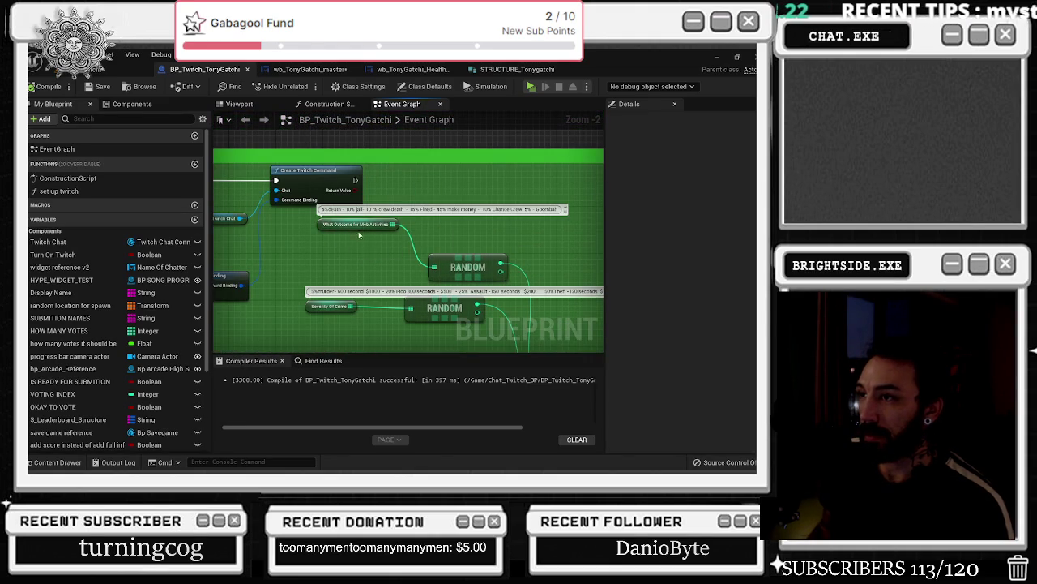
left_click(310, 69)
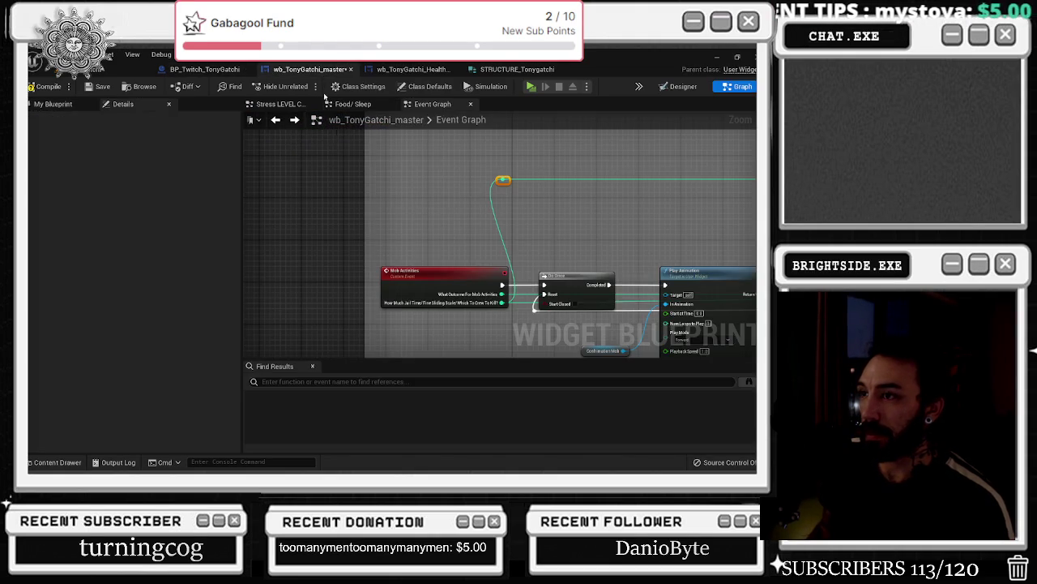
left_click(205, 69)
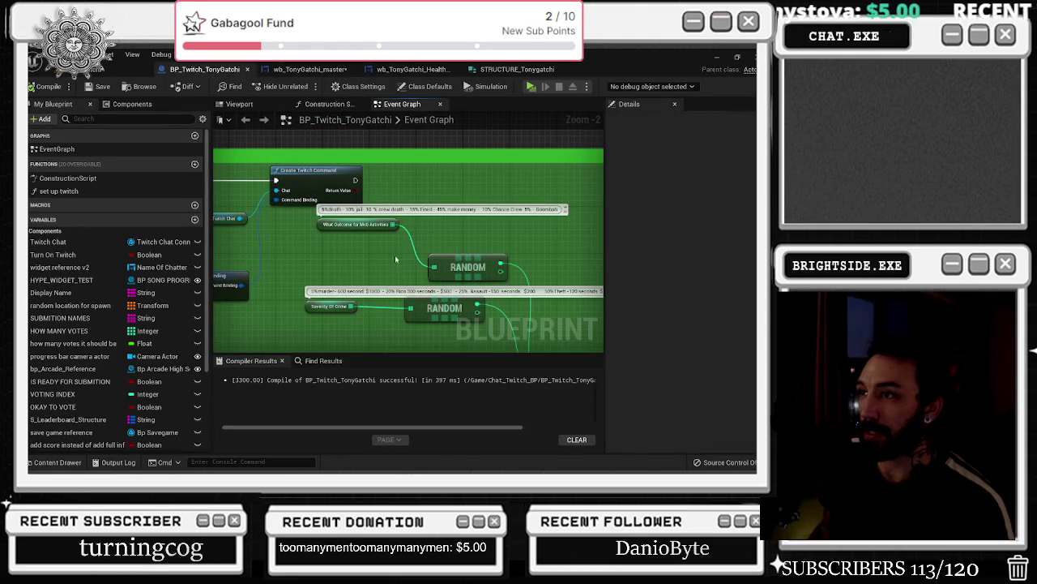
- Inspect the Severity Of Crime variable and its crime severity comment, then return to wb_TonyGatchi_master
mouse_move(449, 320)
left_mouse_down()
mouse_move(351, 238)
mouse_move(311, 262)
mouse_move(318, 277)
left_mouse_up()
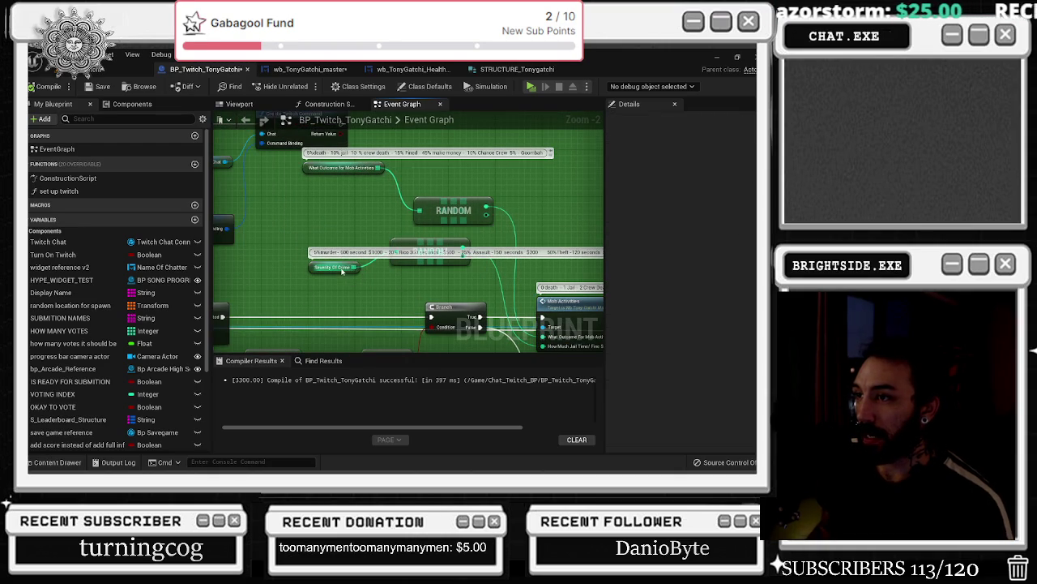
left_click(341, 270)
left_click_drag(397, 285, 344, 283)
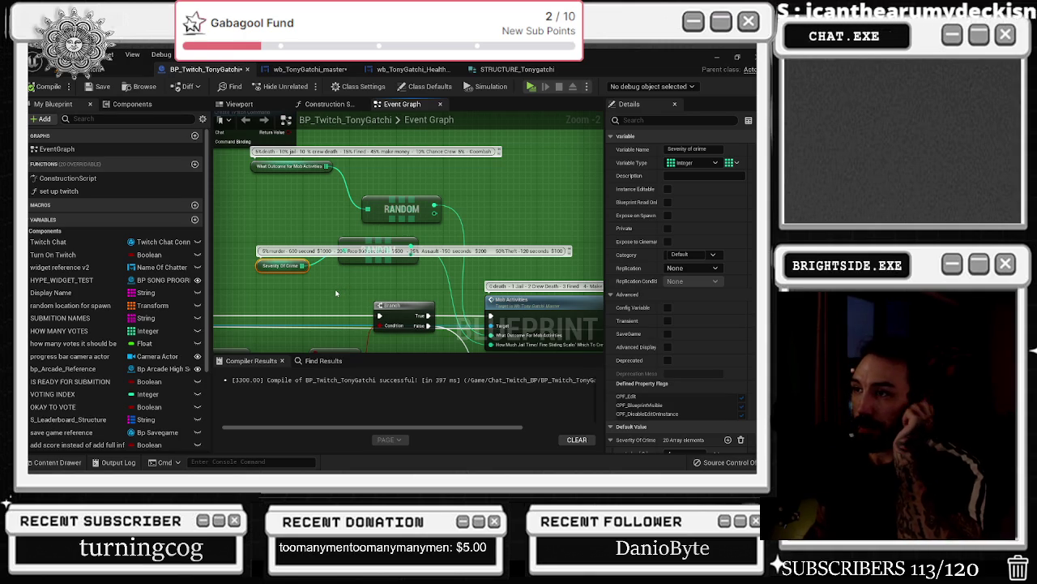
double_click(332, 251)
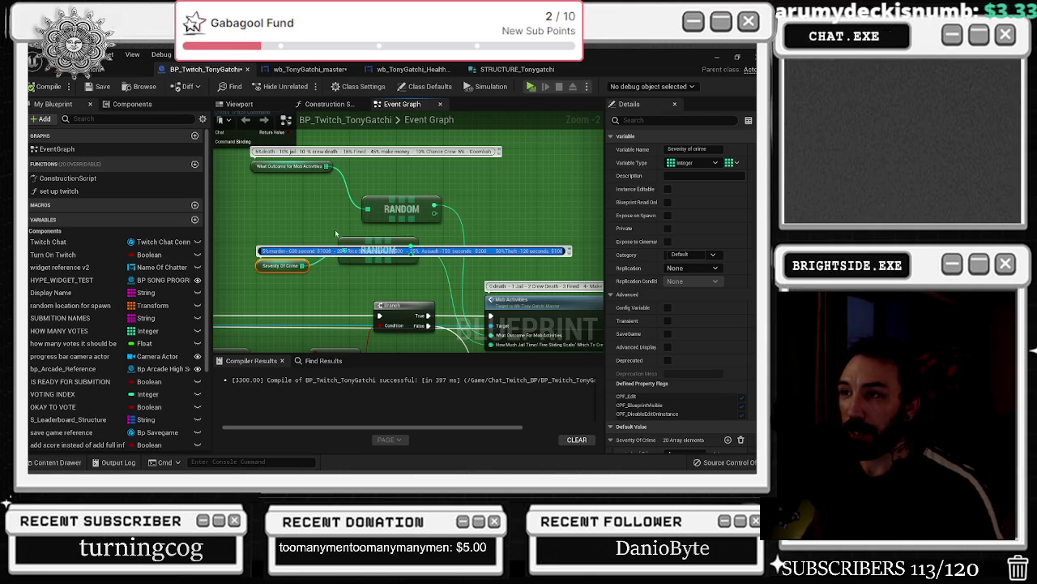
left_click(301, 70)
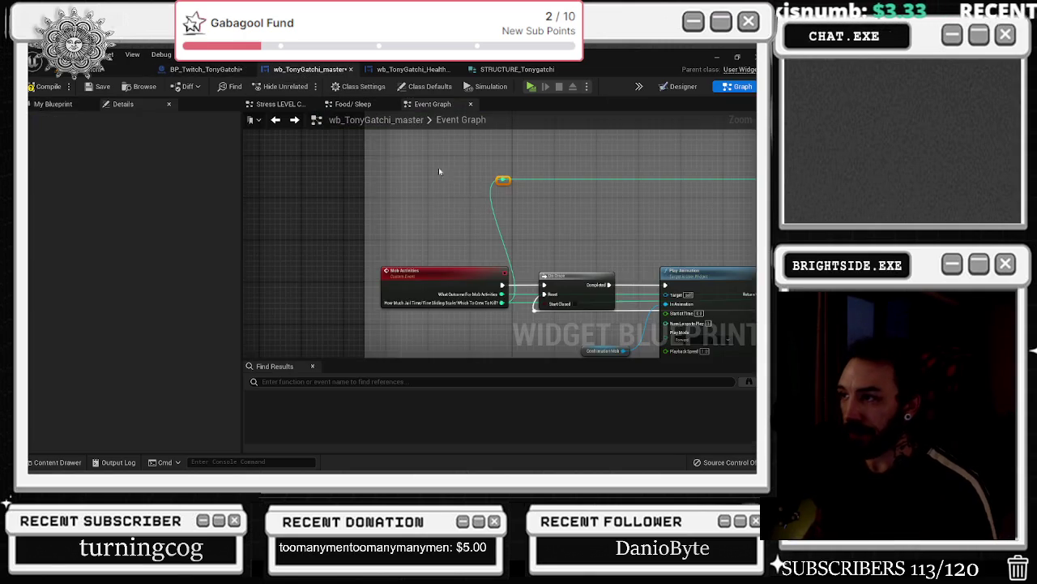
- End the New Param 2 wire in a reroute node placed just to the right
mouse_move(309, 240)
left_mouse_down()
mouse_move(364, 248)
mouse_move(356, 246)
left_mouse_up()
type("break")
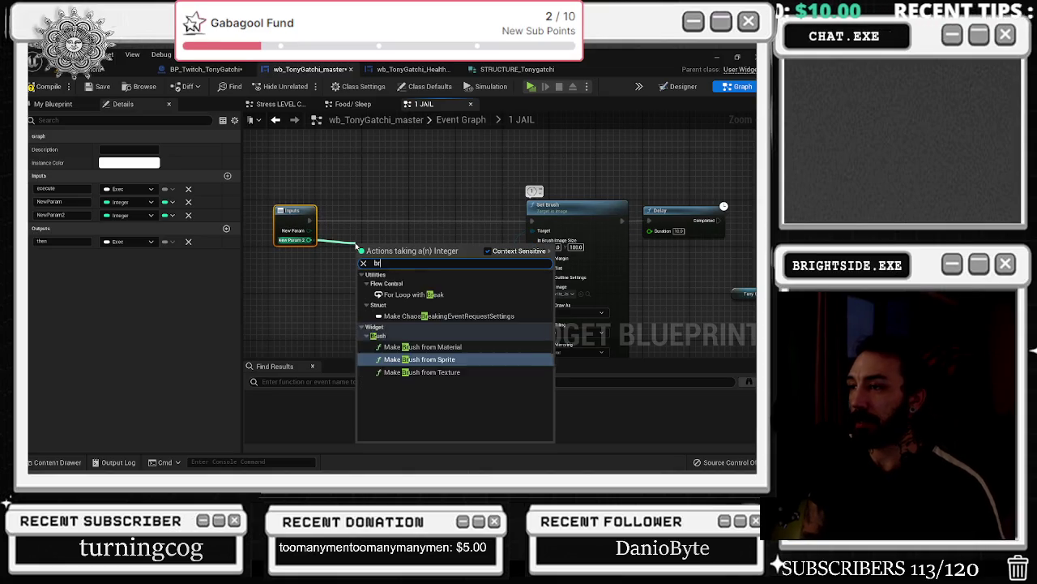
key("BackSpace")
key("BackSpace")
key("BackSpace")
type("node")
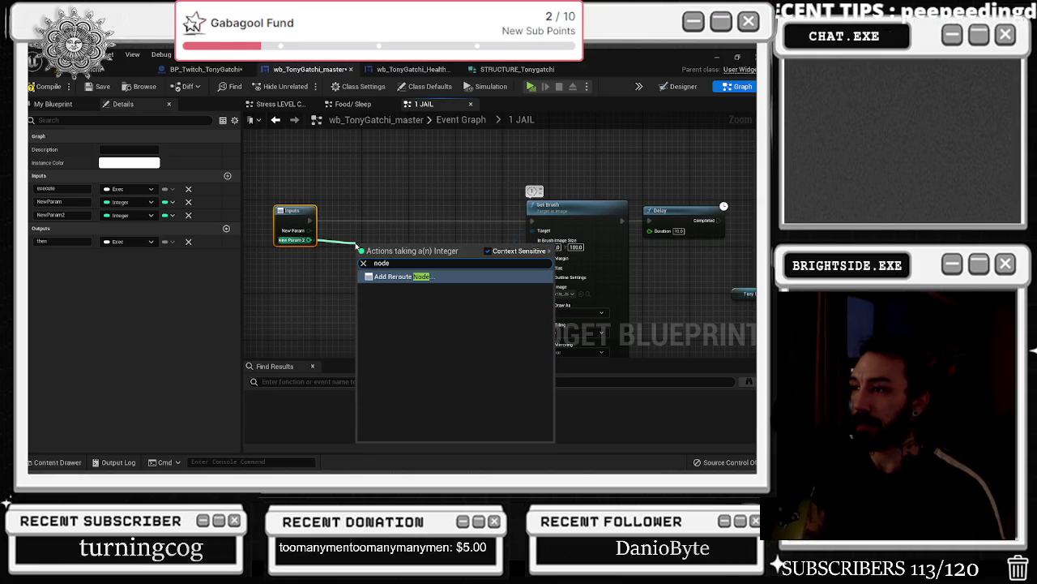
key("Return")
left_click_drag(364, 242, 379, 239)
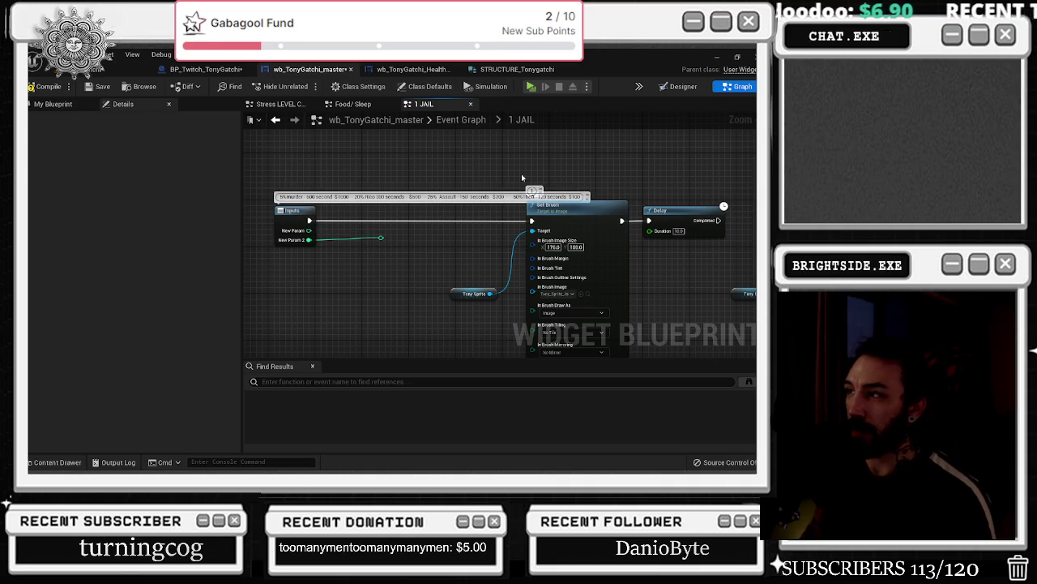
- Check both Set Brush image assets and move the Tony Sprite getter up beside Set Brush
left_click_drag(583, 223, 590, 224)
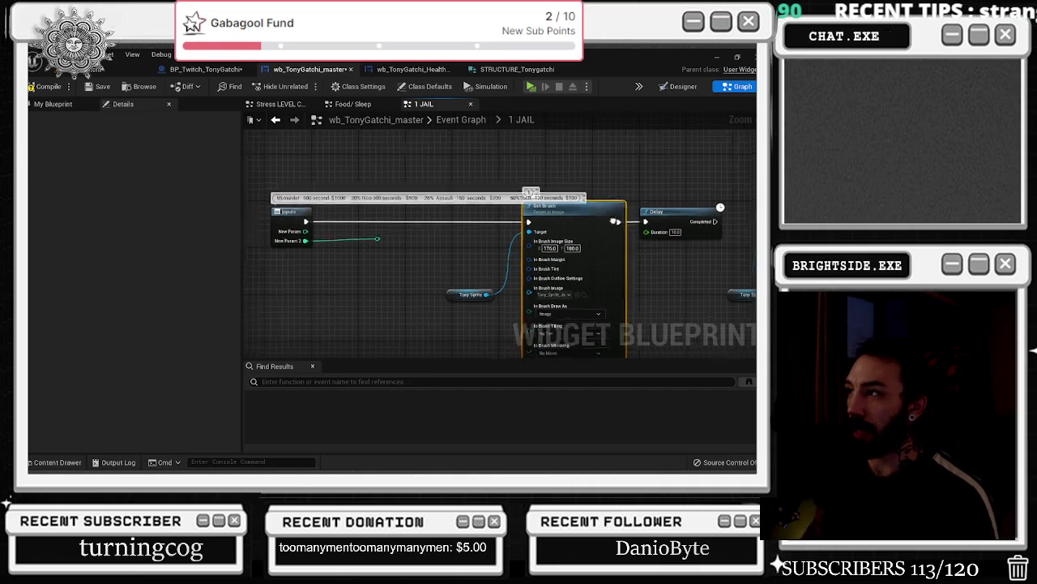
scroll(340, 239, "down", 3)
scroll(438, 251, "up", 2)
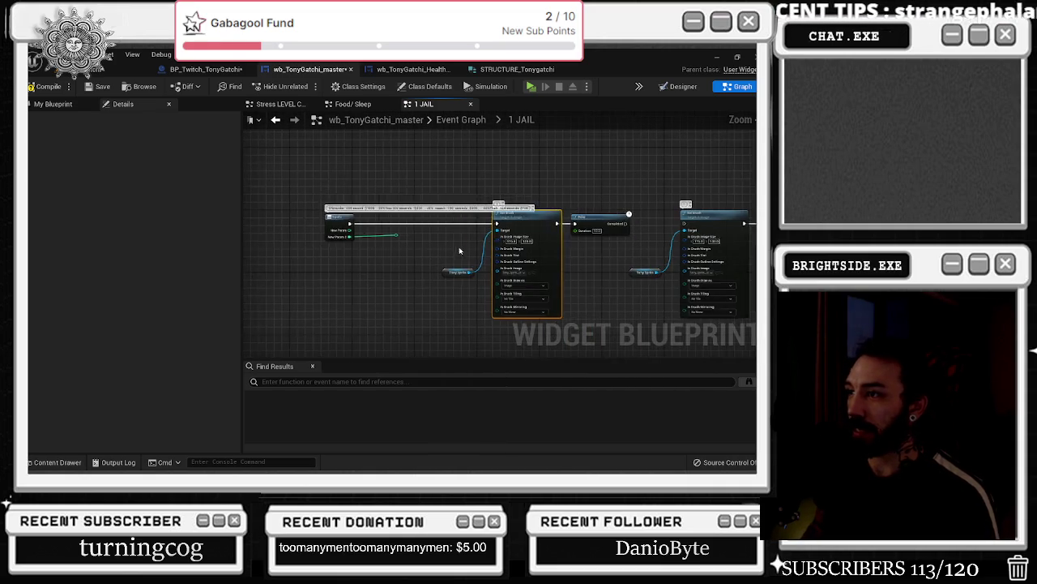
left_click(556, 281)
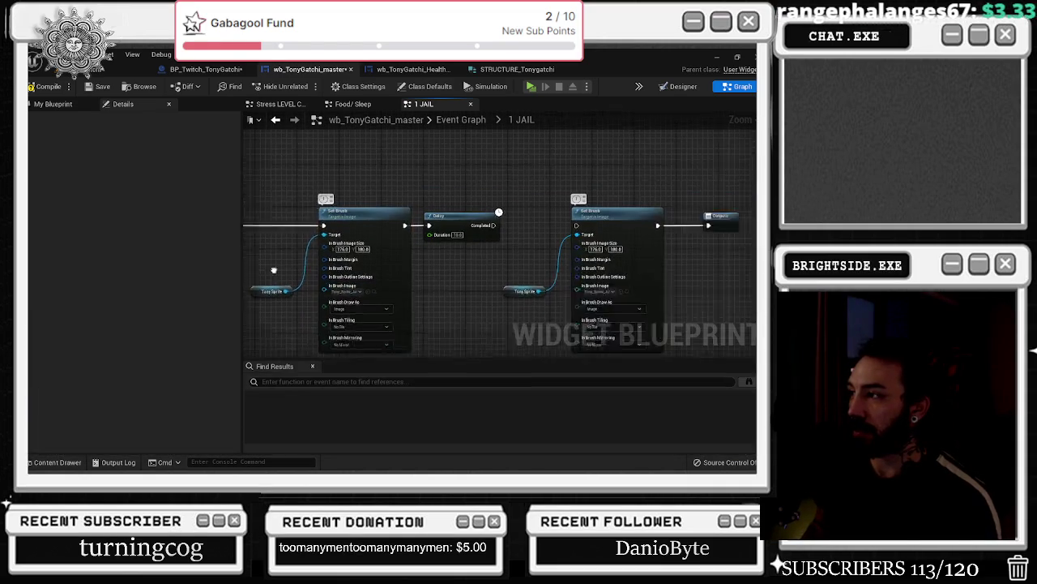
left_click(545, 301)
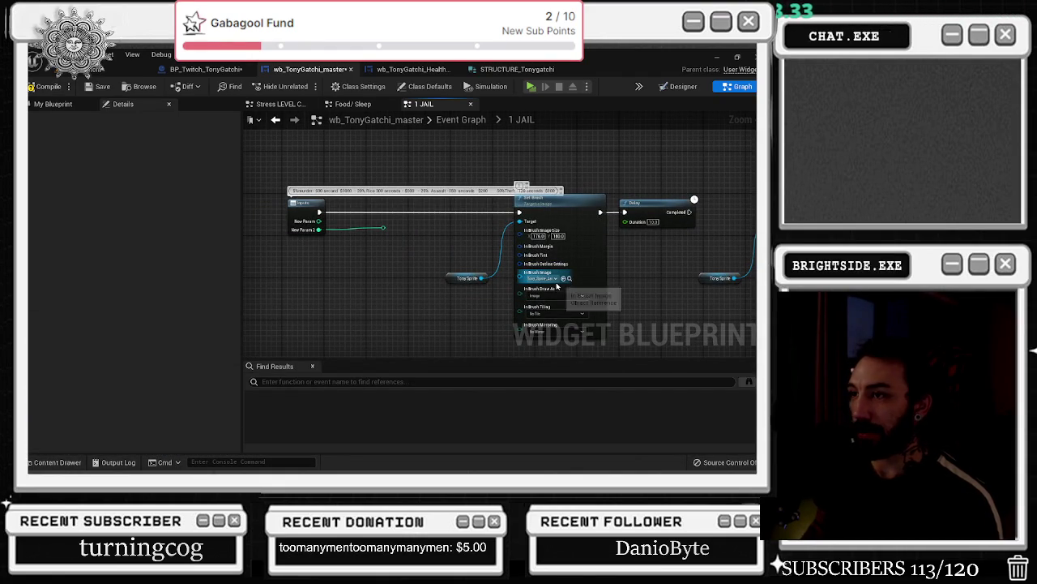
left_click_drag(452, 278, 459, 244)
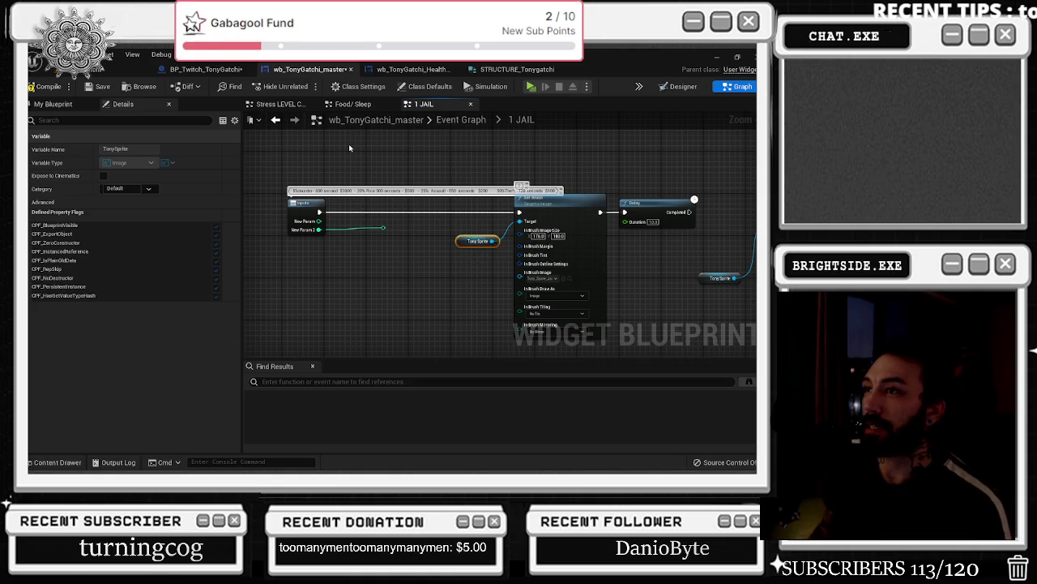
- In BP_Twitch_TonyGatchi, select the Severity Of Crime and RANDOM nodes to copy into 1 JAIL
left_click(205, 68)
left_click(328, 167)
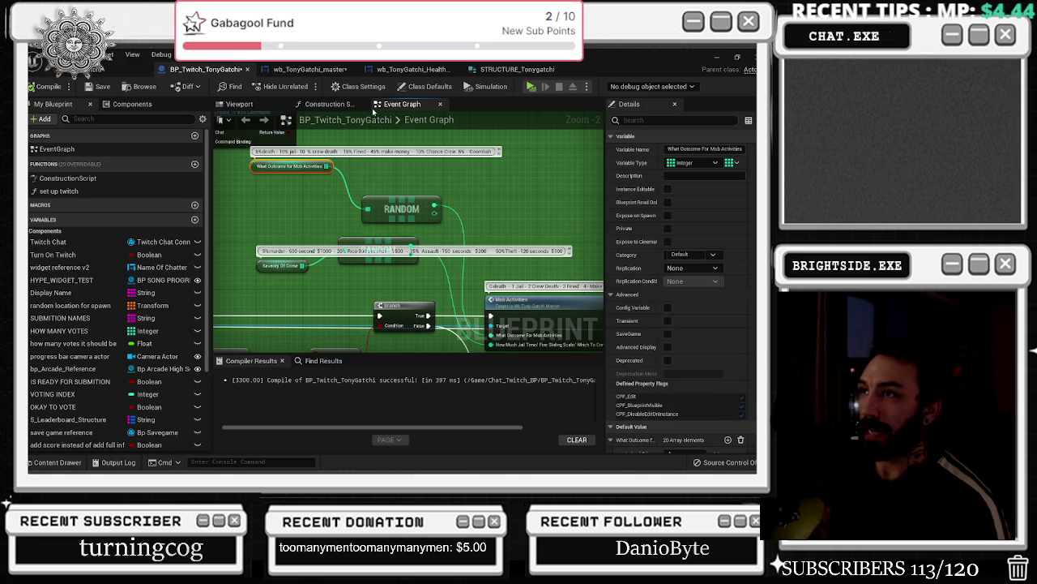
left_click_drag(271, 238, 374, 280)
left_click(308, 69)
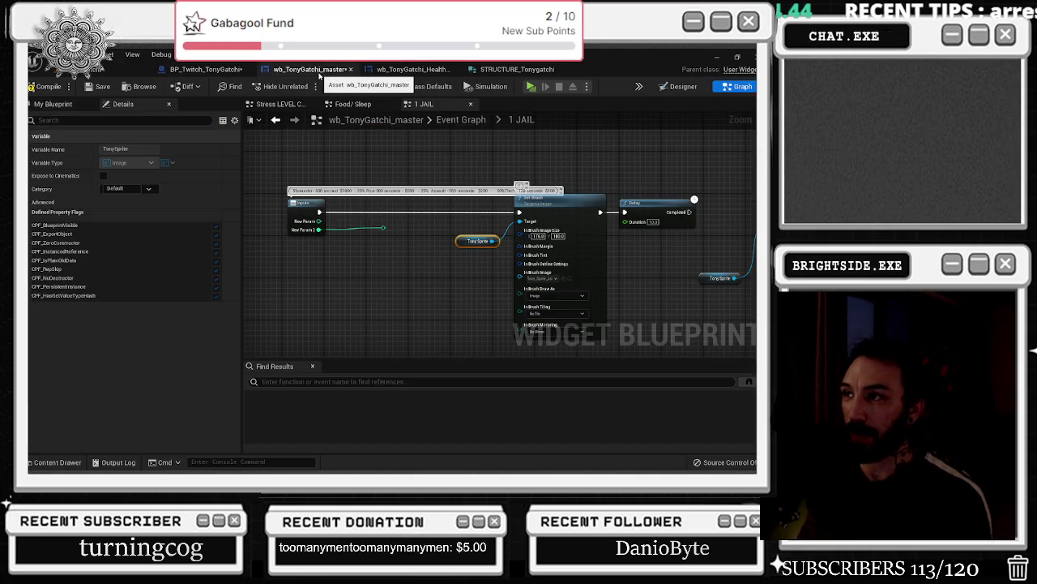
- Paste the copied crime nodes, then remove the comment, Severity Of Crime and RANDOM again
left_click(322, 256)
key("ctrl+v")
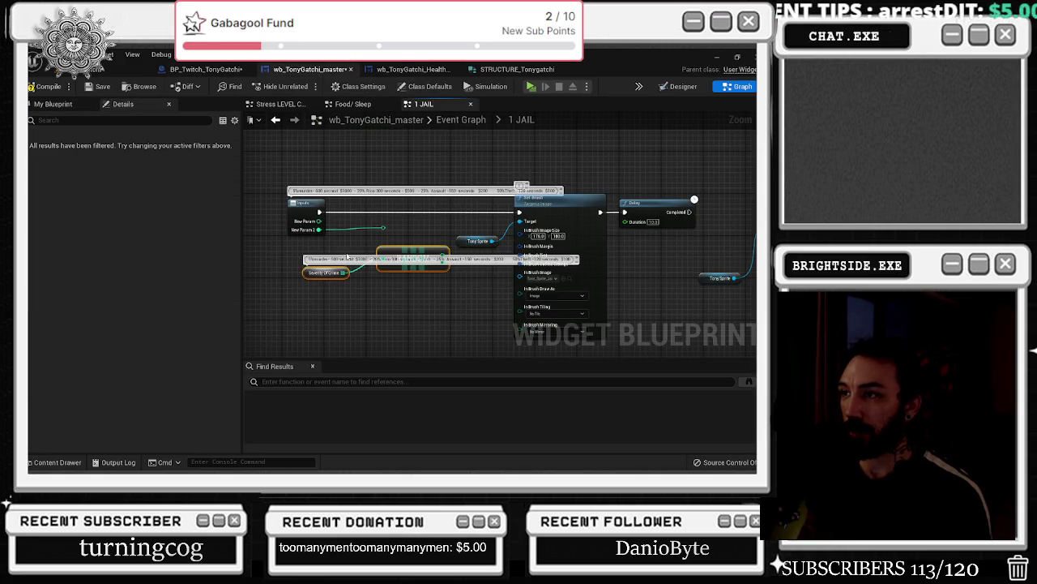
left_click(327, 274)
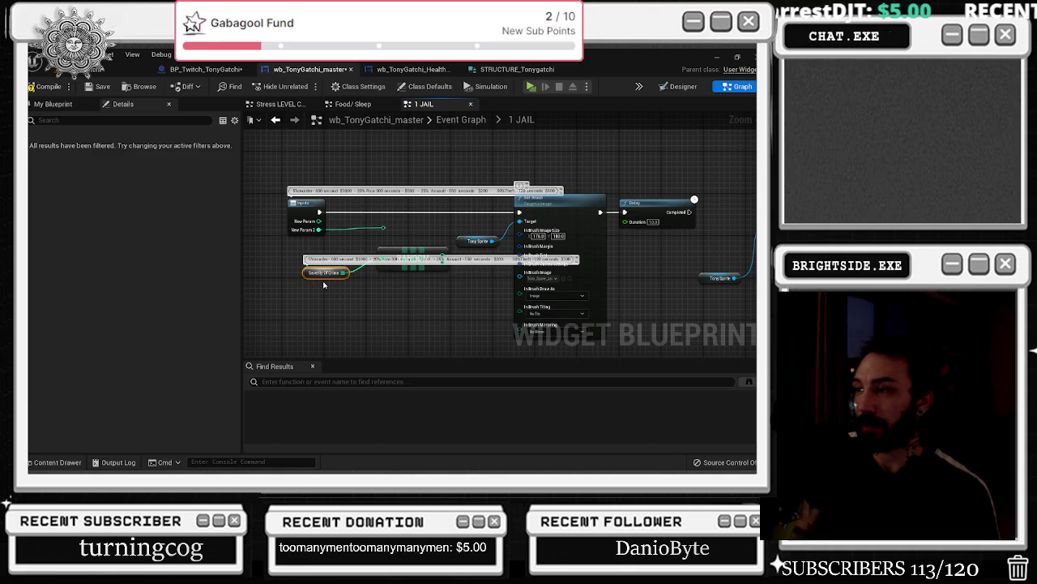
key("ctrl+z")
left_click(387, 259)
key("Delete")
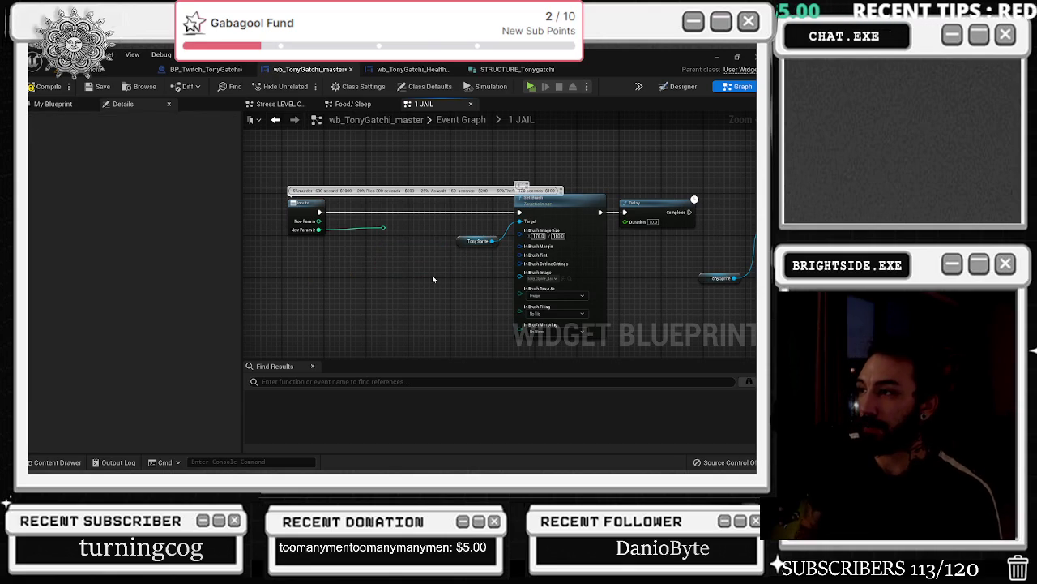
- Add a Select node feeding the Set Brush In Brush Image pin
left_click_drag(519, 277, 453, 288)
type("selec")
key("Up")
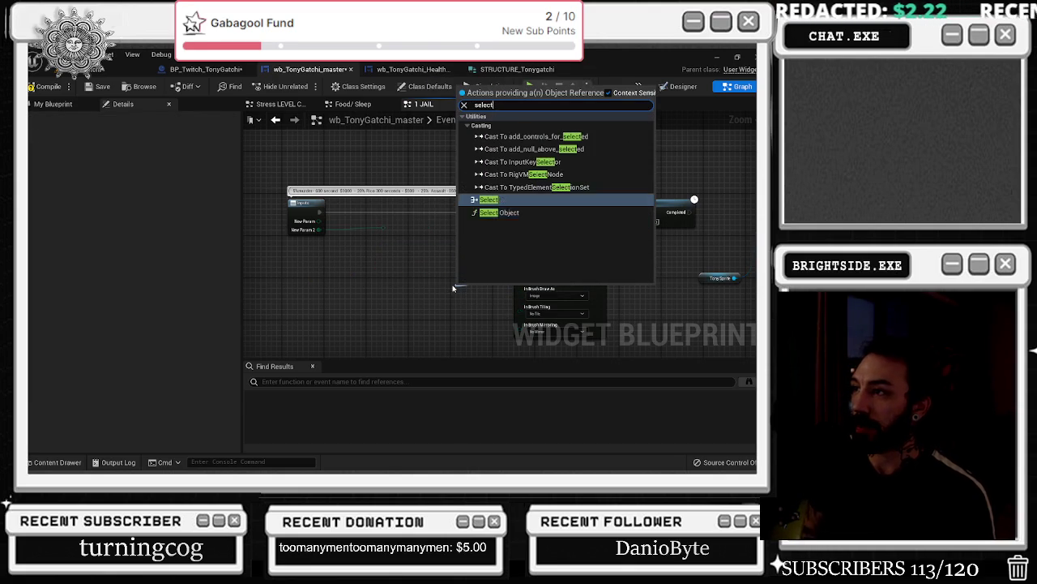
key("Return")
- Drive the Select Index with a Random Integer in Range node, Max set to 3
left_click_drag(414, 322, 374, 325)
type("random in")
key("Down")
key("Down")
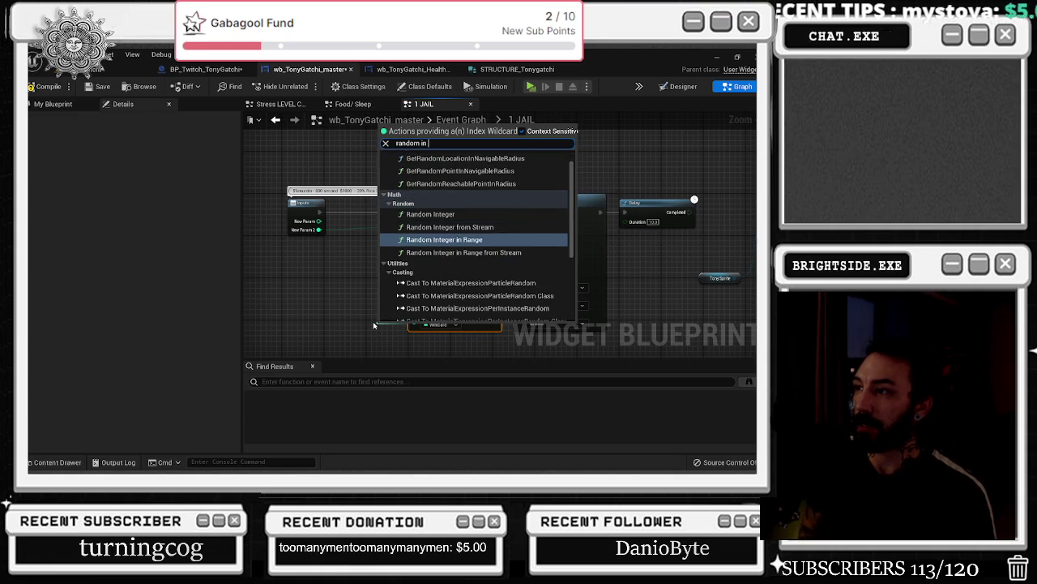
key("Return")
left_click_drag(398, 332, 320, 307)
scroll(312, 328, "up", 2)
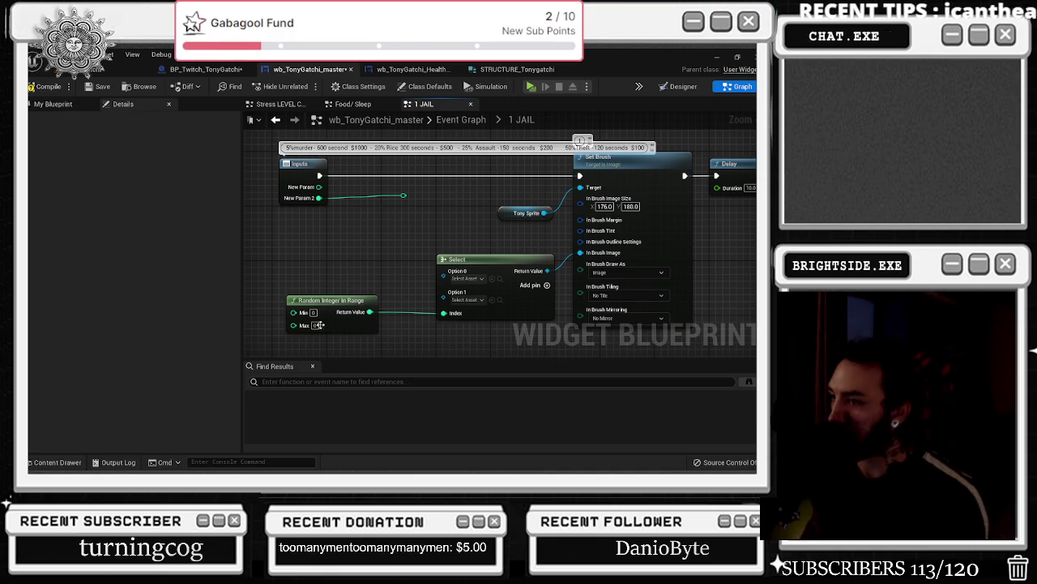
type("3")
key("Return")
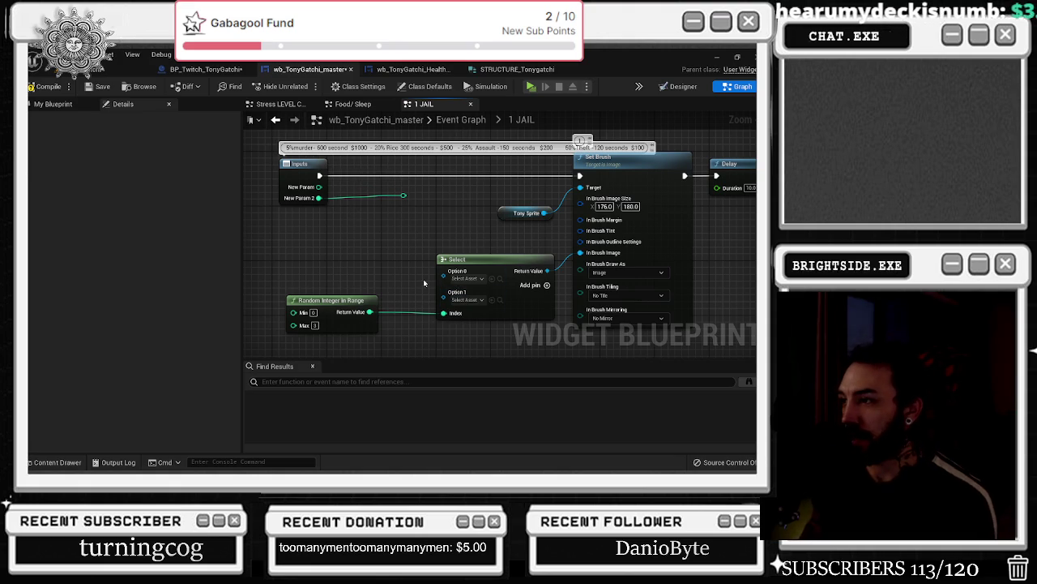
left_click_drag(325, 275, 462, 308)
scroll(422, 259, "down", 2)
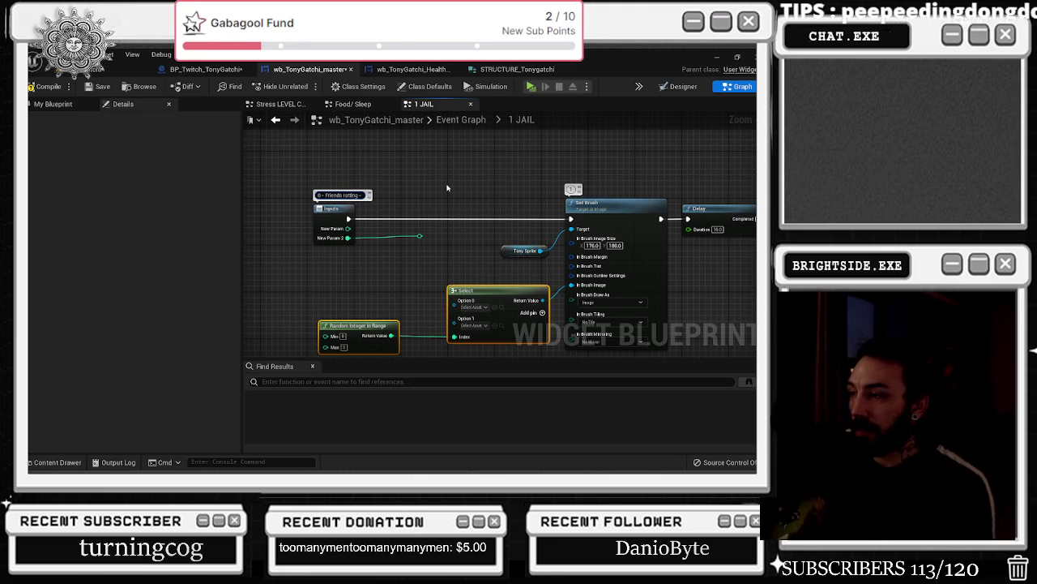
mouse_move(495, 252)
left_mouse_down()
mouse_move(395, 258)
mouse_move(555, 252)
mouse_move(514, 261)
left_mouse_up()
- Add a Select Object node after Select and shift the Random Integer and Select nodes left
type("selec")
key("Return")
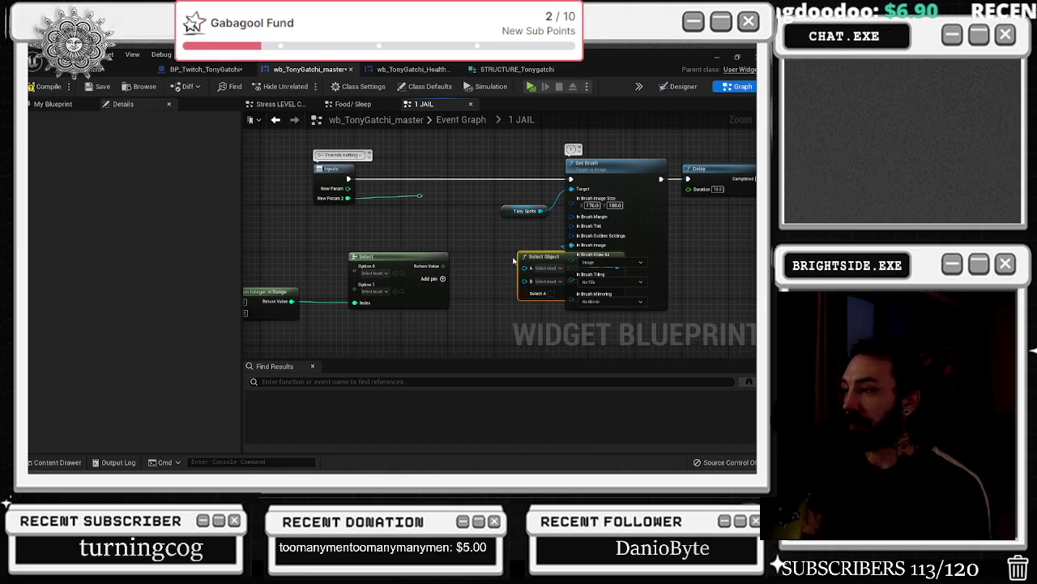
left_click_drag(565, 255, 519, 248)
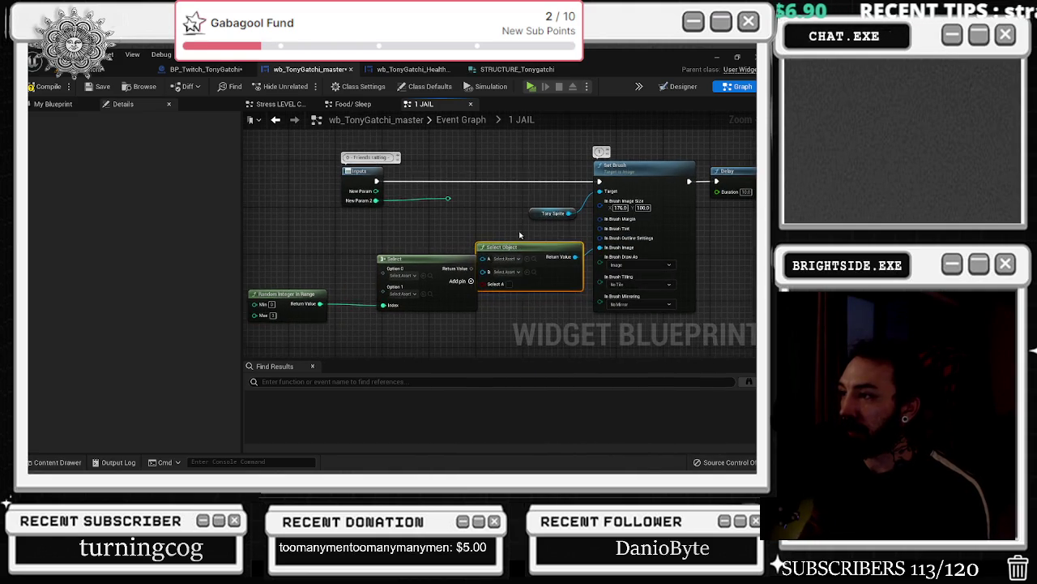
left_click_drag(454, 340, 574, 323)
mouse_move(610, 261)
left_mouse_down()
mouse_move(429, 285)
mouse_move(371, 247)
mouse_move(345, 185)
left_mouse_up()
- Remove an unused integer input and rename the boolean input to 'Did We Not Have Enough For Fine'
left_click(343, 180)
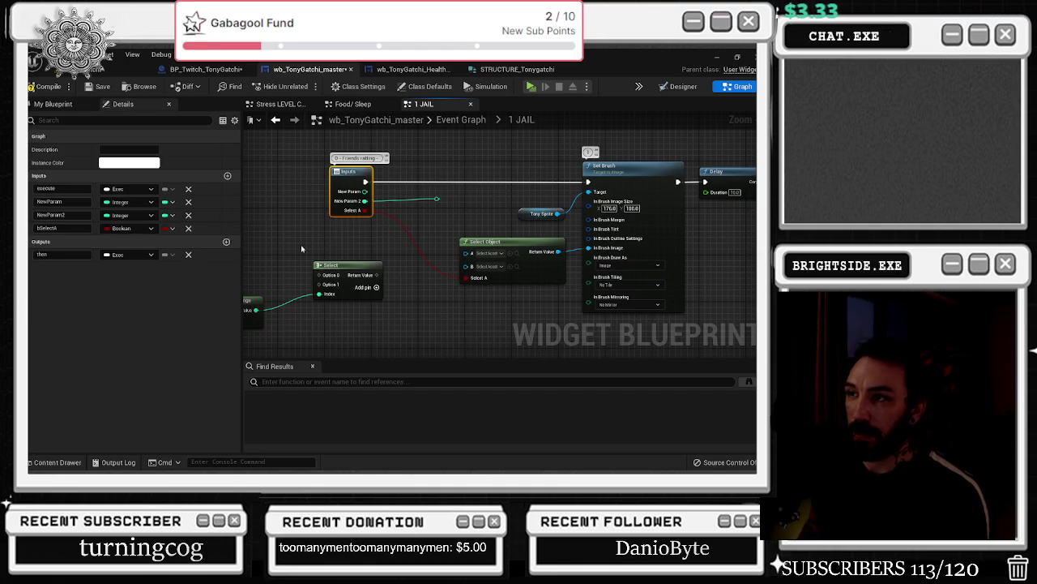
left_click(188, 228)
left_click(62, 201)
type("dd")
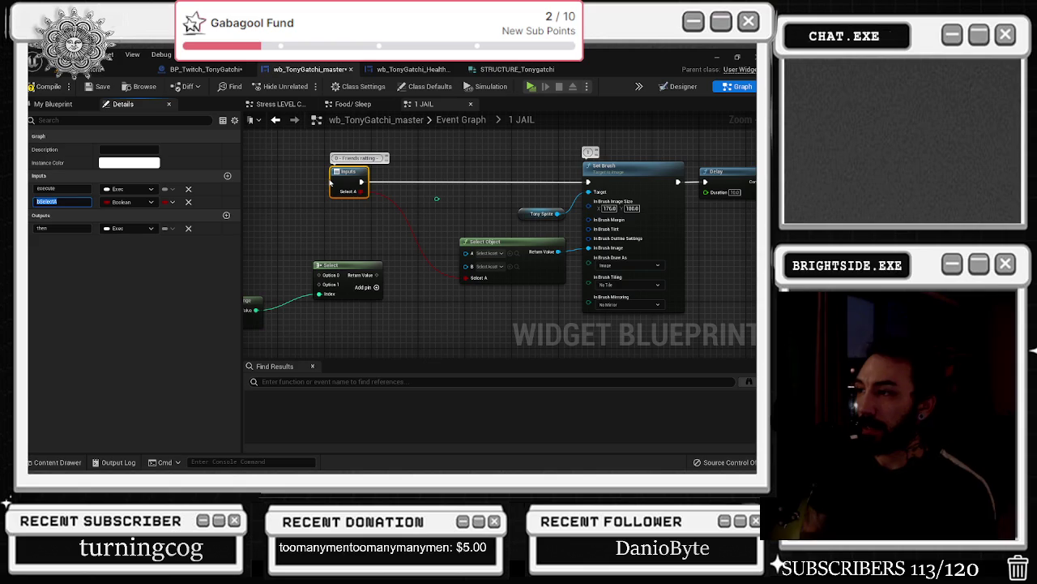
type("ot have enough for fine")
key("Return")
- Wire the Select output into Select Object's B and browse the Tonygatchi sprites for option A
left_click_drag(500, 242, 482, 236)
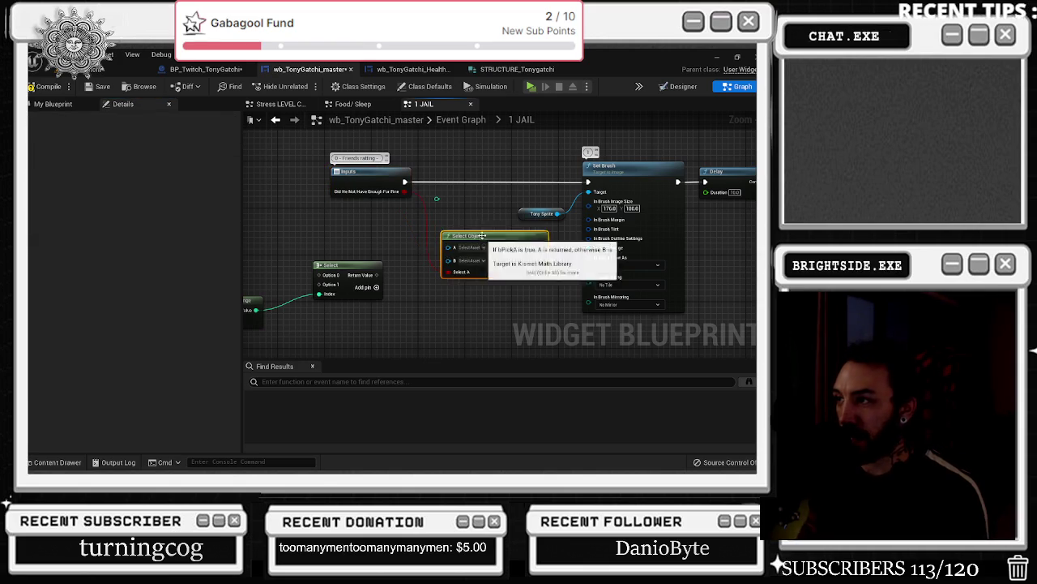
left_click(444, 247)
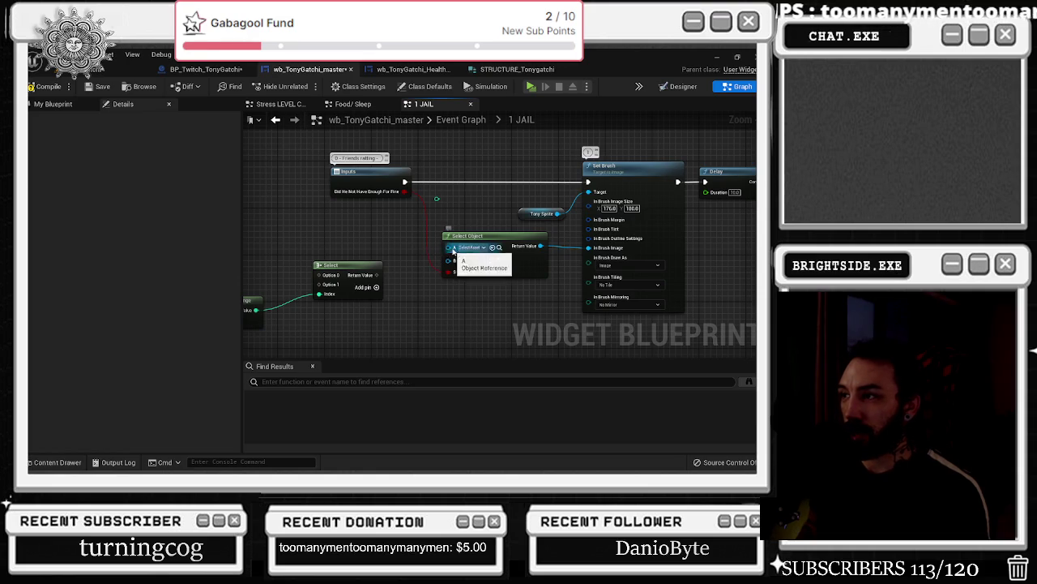
mouse_move(377, 276)
left_mouse_down()
mouse_move(450, 262)
mouse_move(391, 256)
left_mouse_up()
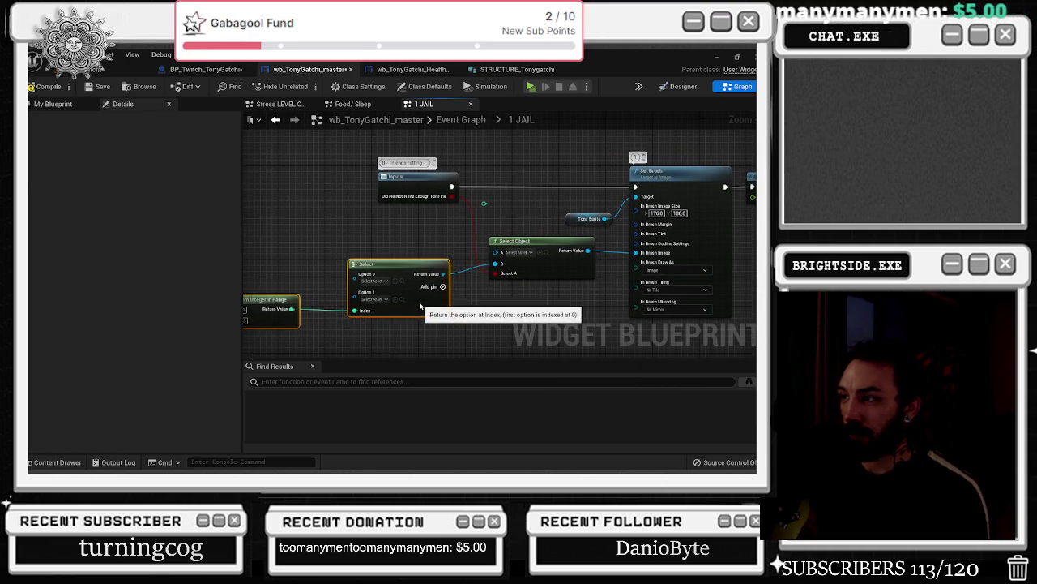
left_click(515, 264)
left_click(54, 462)
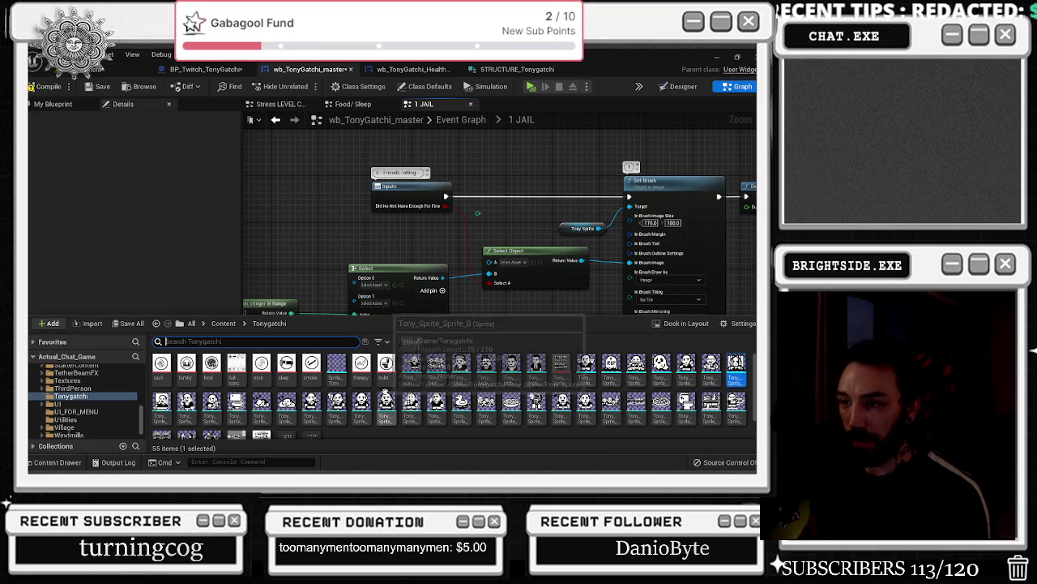
- Drop a Tony sprite texture into Select Object's A pin and clear the selection
mouse_move(386, 395)
left_mouse_down()
mouse_move(389, 365)
mouse_move(454, 292)
mouse_move(512, 266)
left_mouse_up()
mouse_move(543, 234)
left_mouse_down()
mouse_move(442, 234)
mouse_move(566, 235)
left_mouse_up()
scroll(444, 233, "down", 1)
left_click_drag(330, 252, 530, 313)
left_click(529, 319)
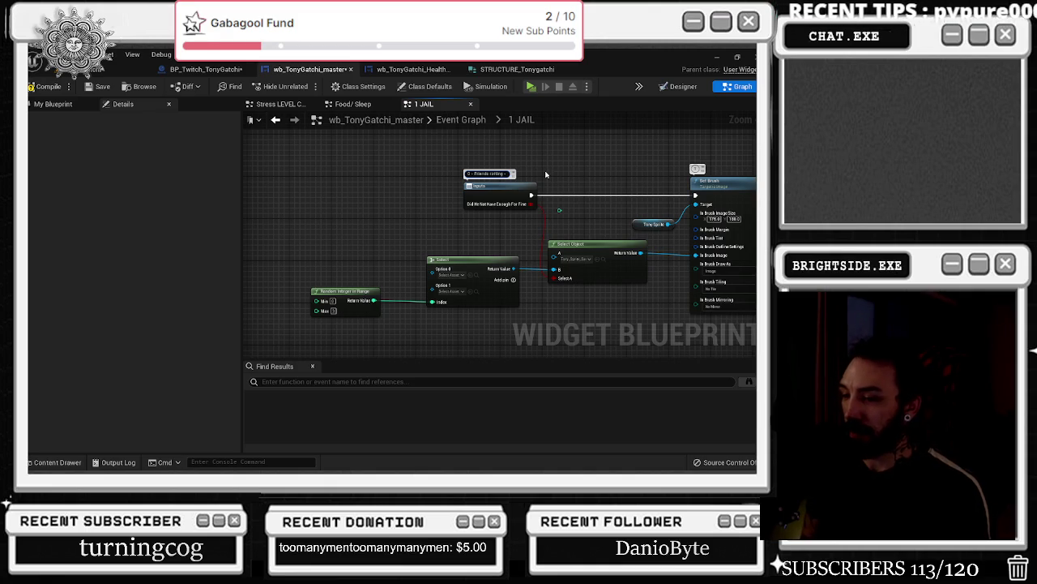
- Extend the Inputs comment to read '0 - Friends setting - 1 - caught by cops'
type(" ca")
type("ugh")
type("t by co")
type("ps")
type(".")
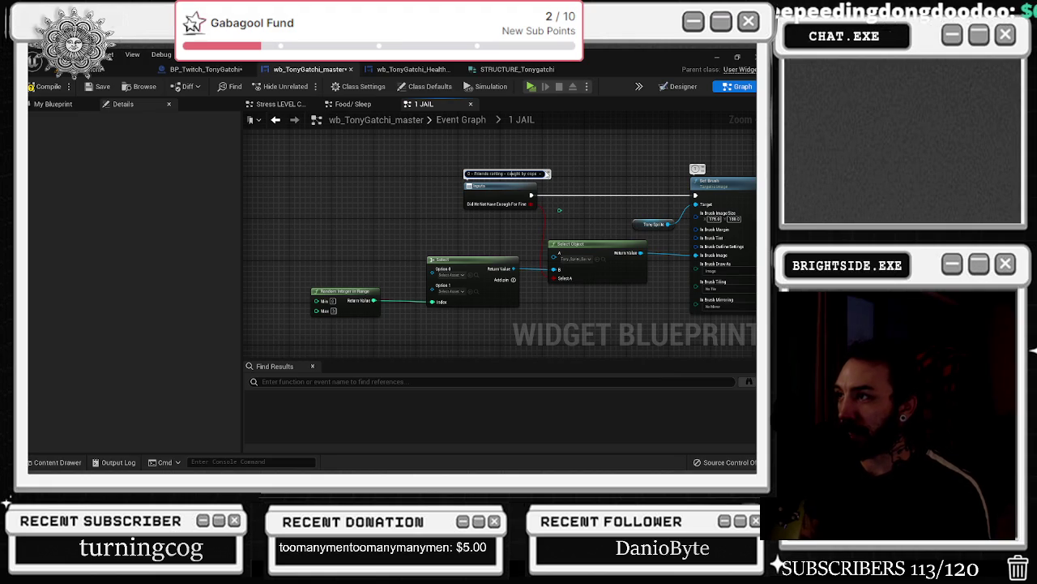
type("1")
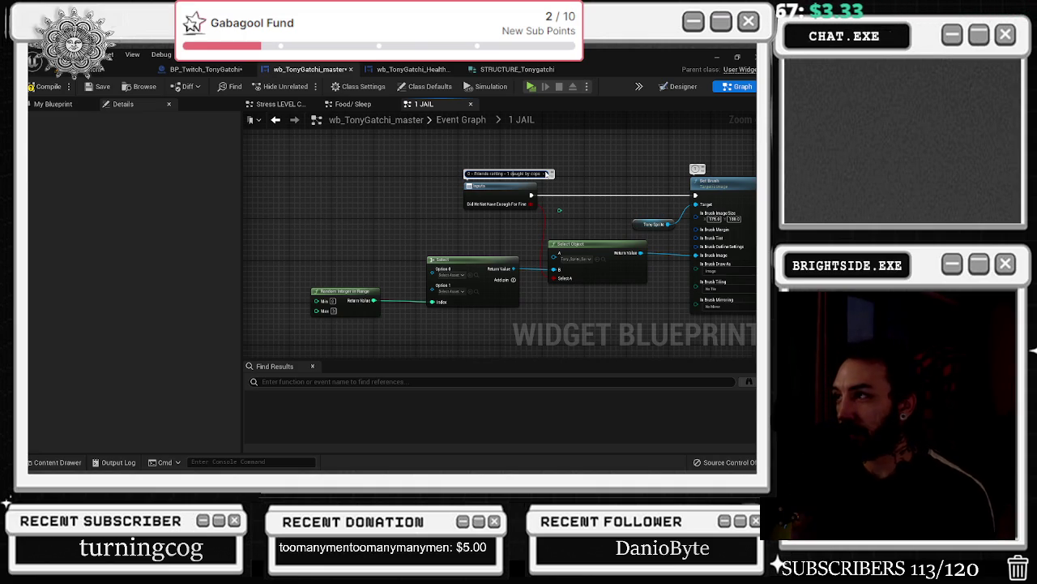
type("-")
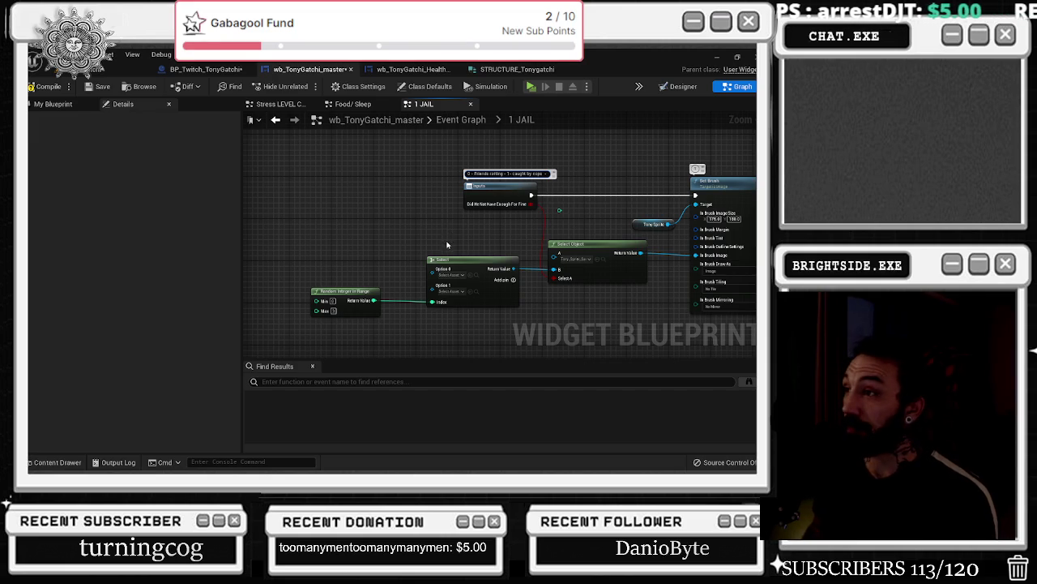
key("alt+Tab")
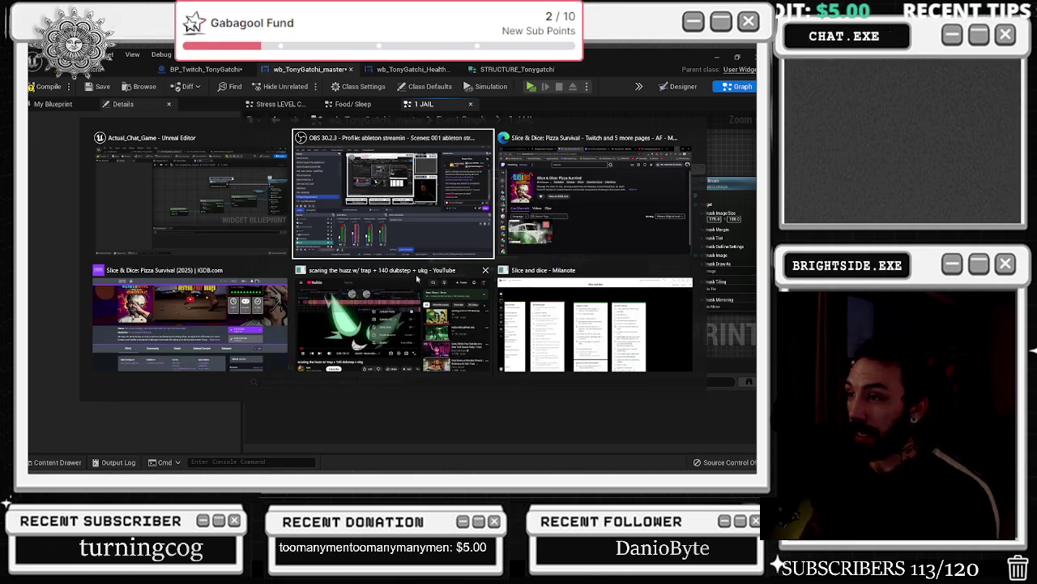
left_click(519, 324)
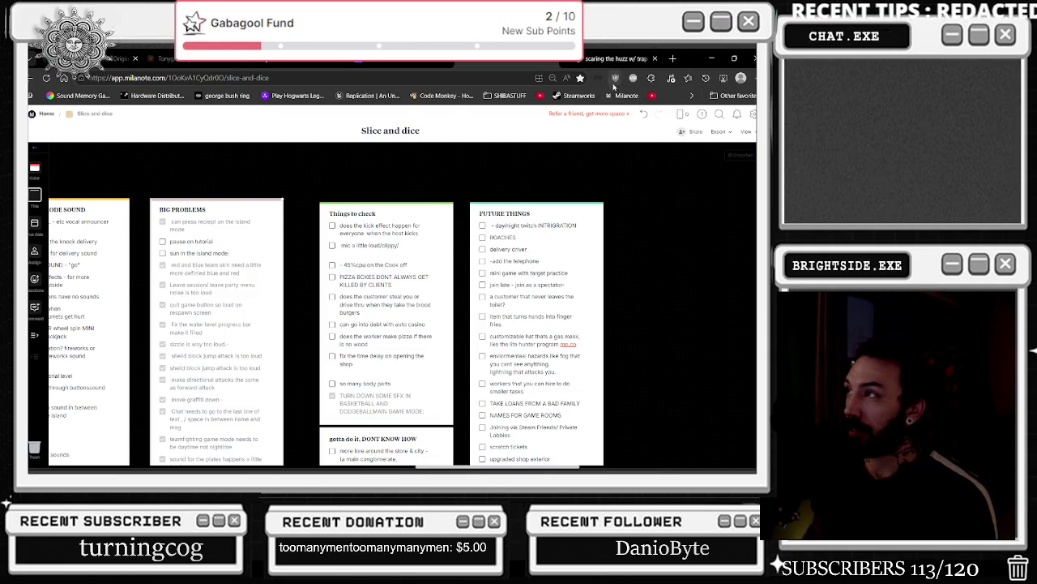
key("alt+Tab")
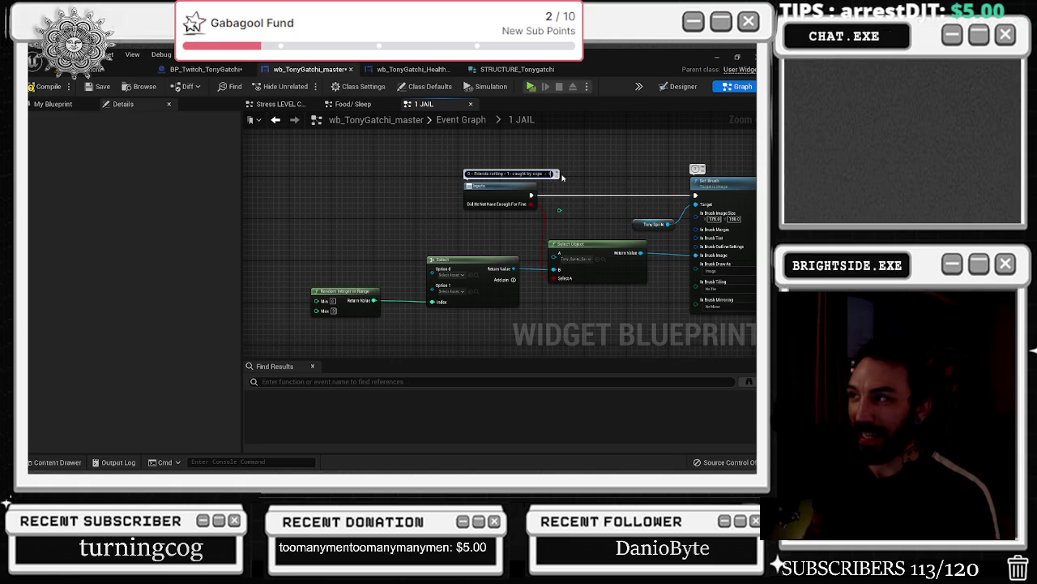
- Add '2 - tax problems' and '3 - Strip club raid' to the Inputs comment
type("x proble")
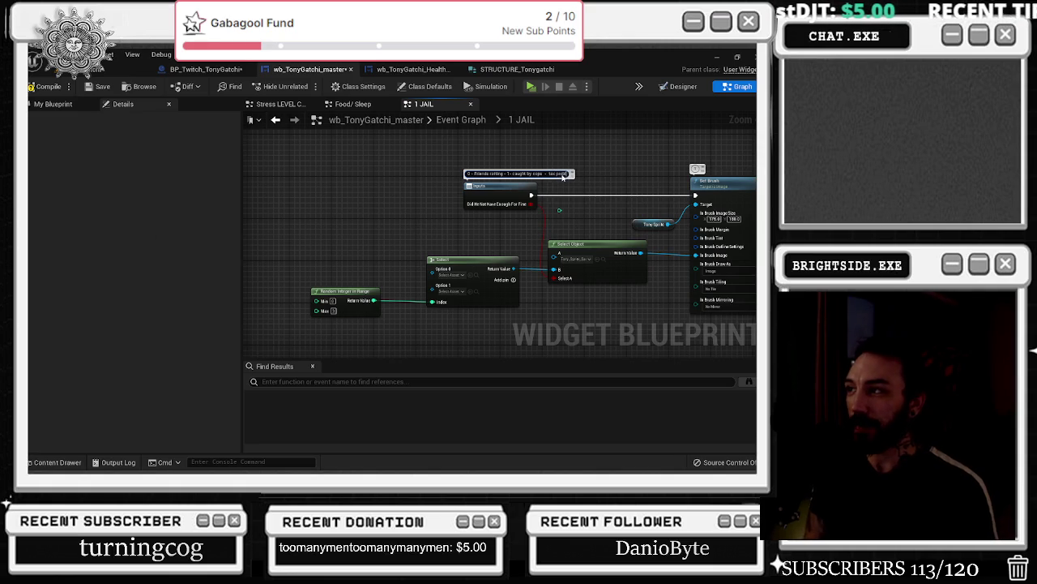
type("ms -")
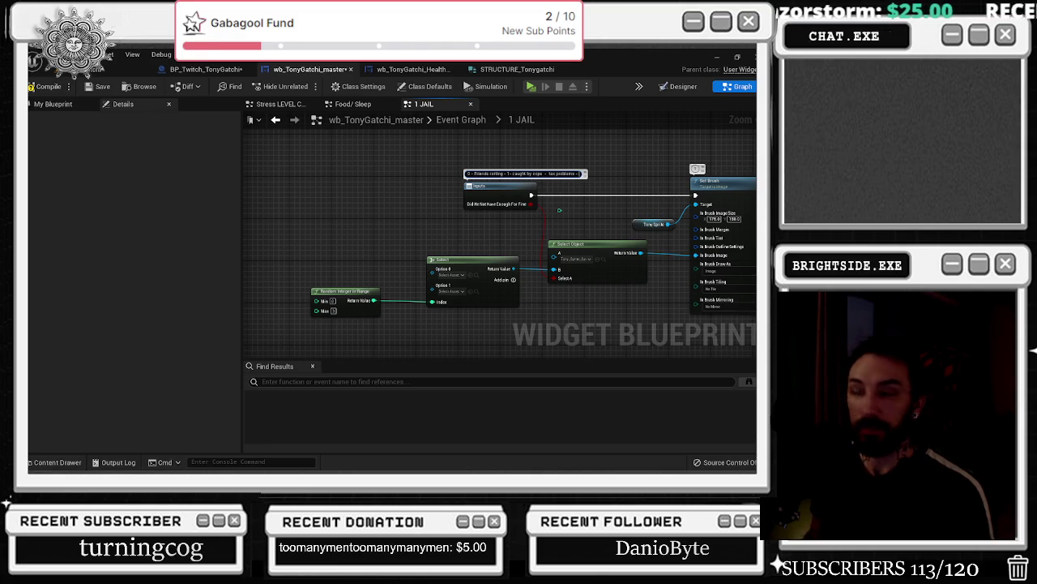
type("Strip")
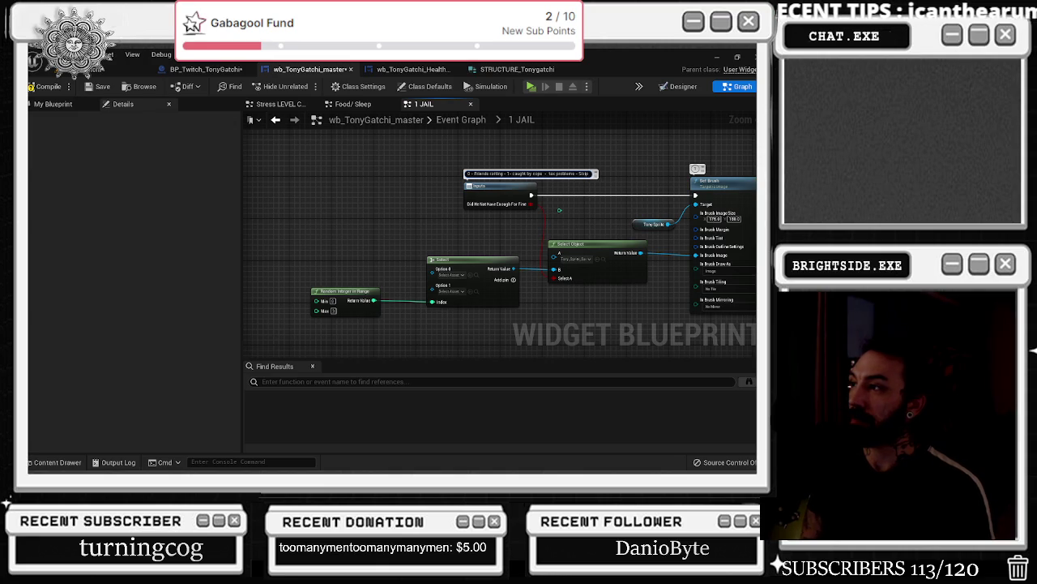
type(" club bust")
type(" -")
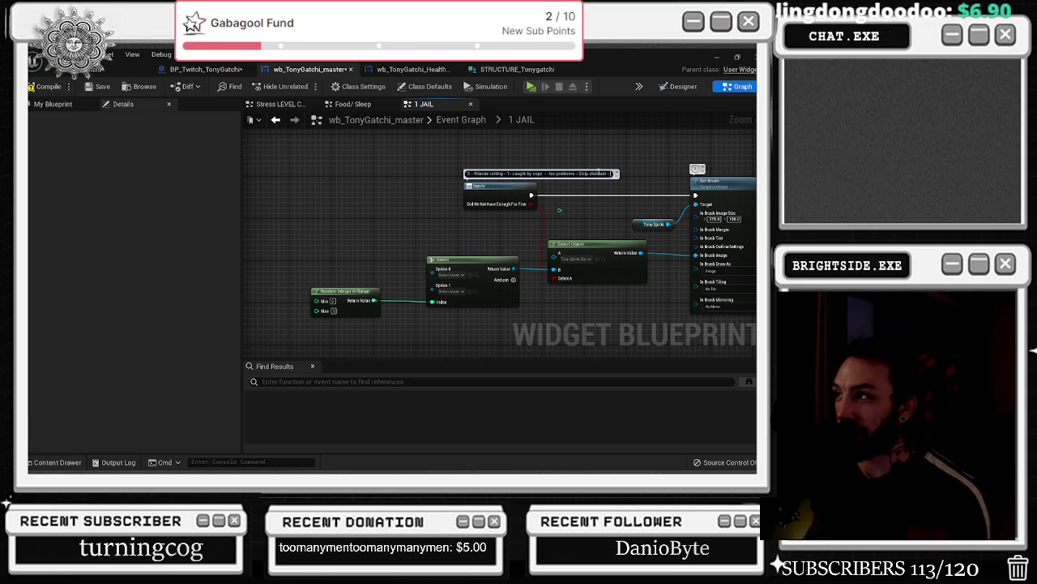
type("2 -")
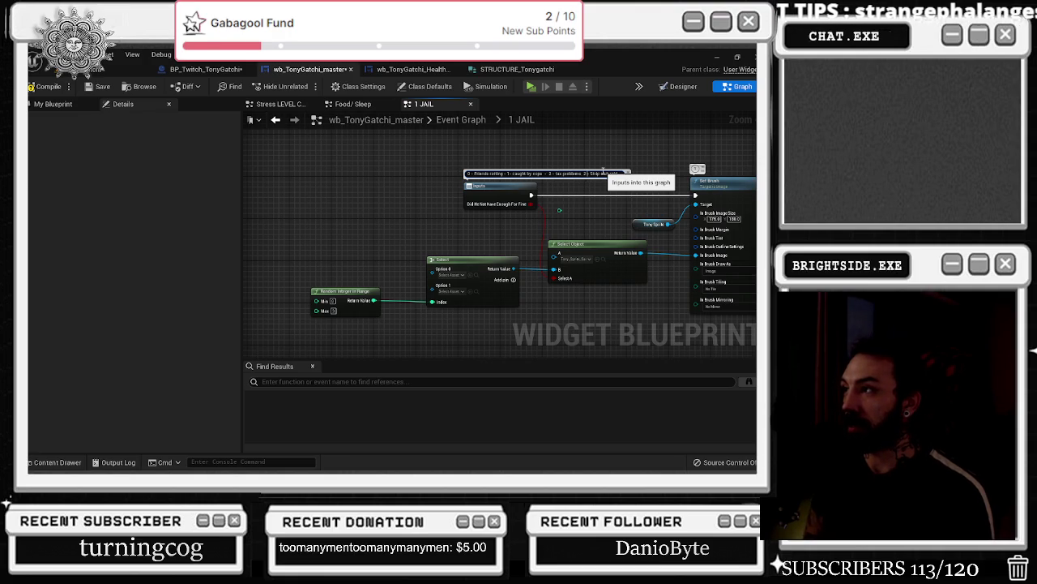
key("BackSpace")
type("3")
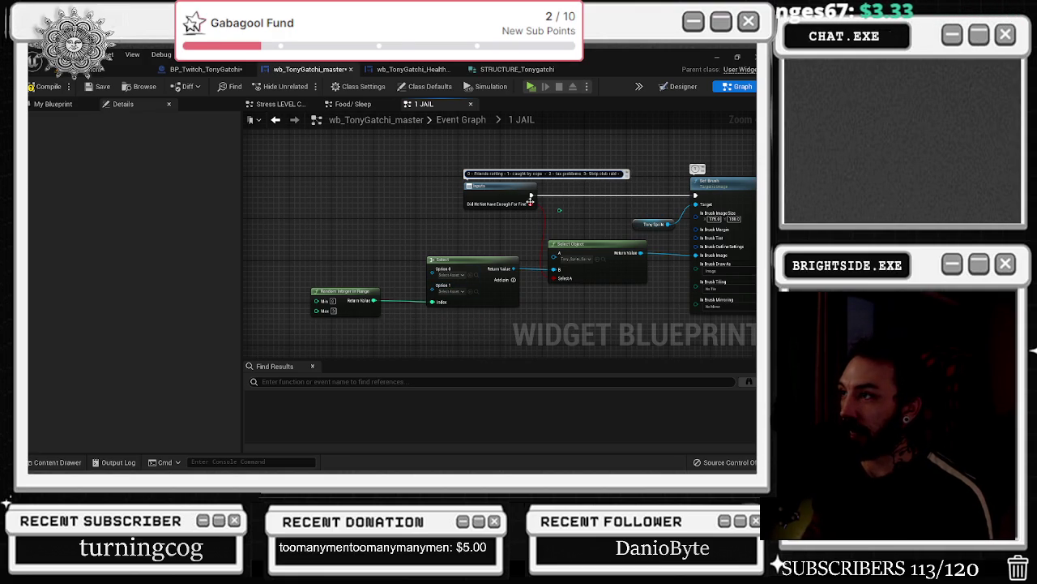
- Give the Select node four options and move Random Integer in Range down-left
left_click(513, 279)
left_click(513, 280)
mouse_move(359, 294)
left_mouse_down()
mouse_move(331, 311)
mouse_move(331, 332)
left_mouse_up()
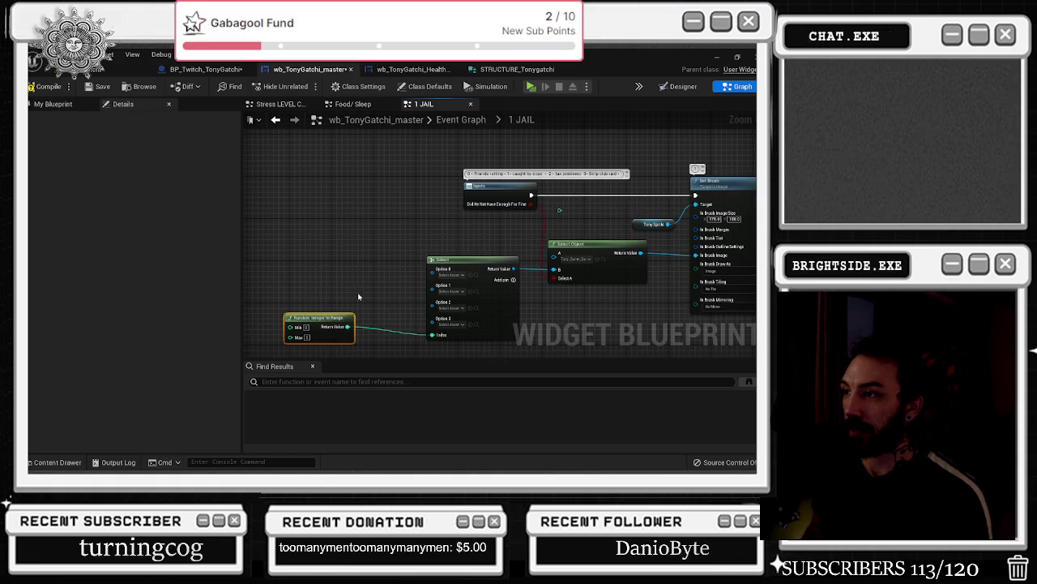
left_click(445, 240)
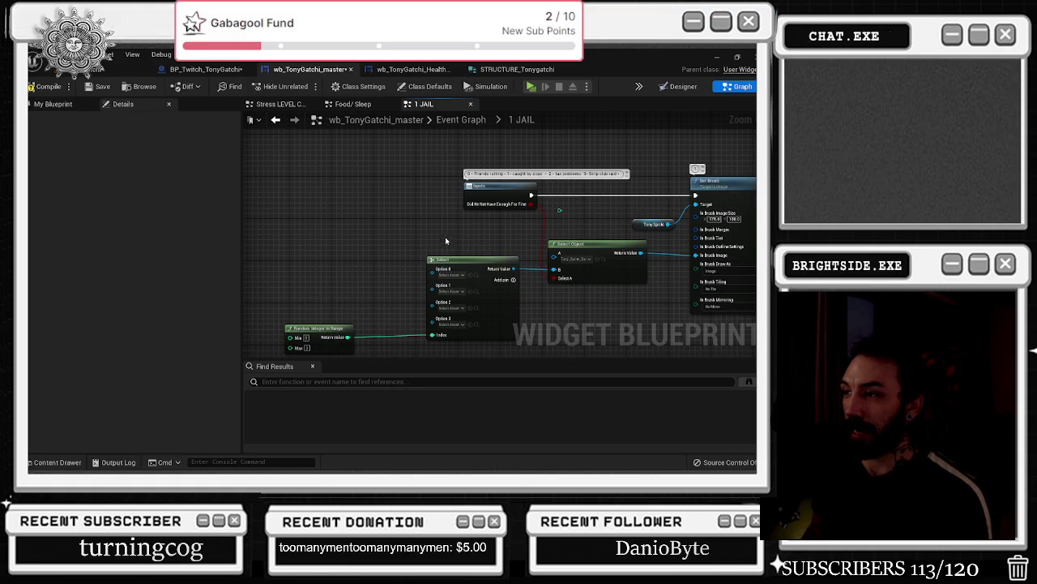
key("ctrl+space")
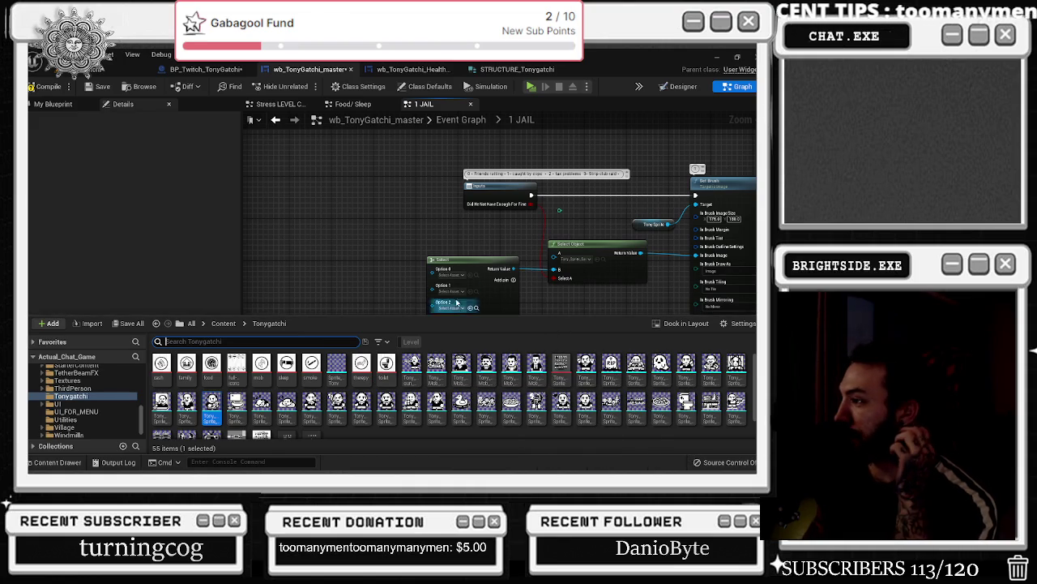
left_click(393, 250)
left_click_drag(393, 249, 514, 244)
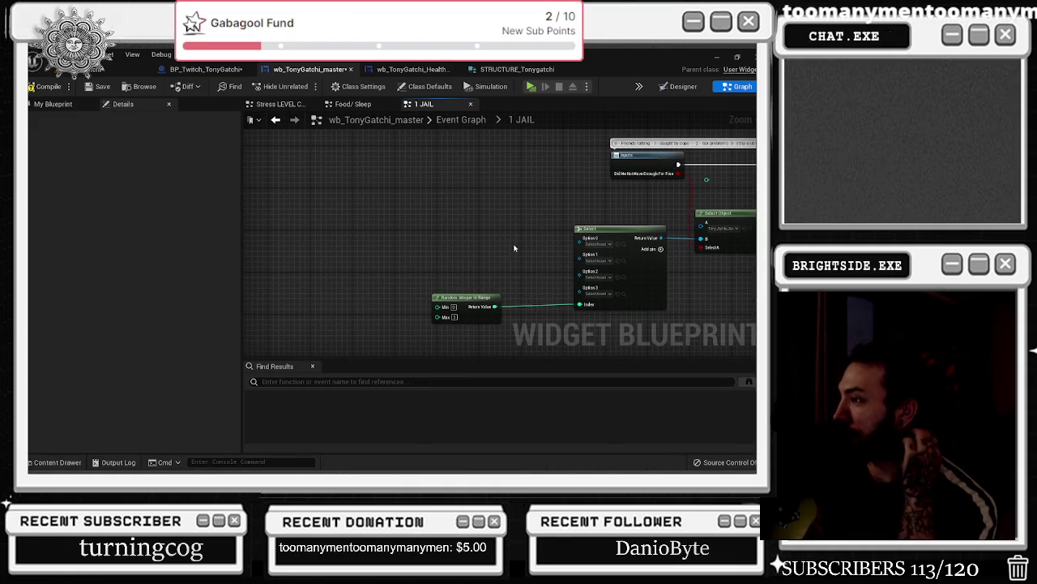
left_click(58, 462)
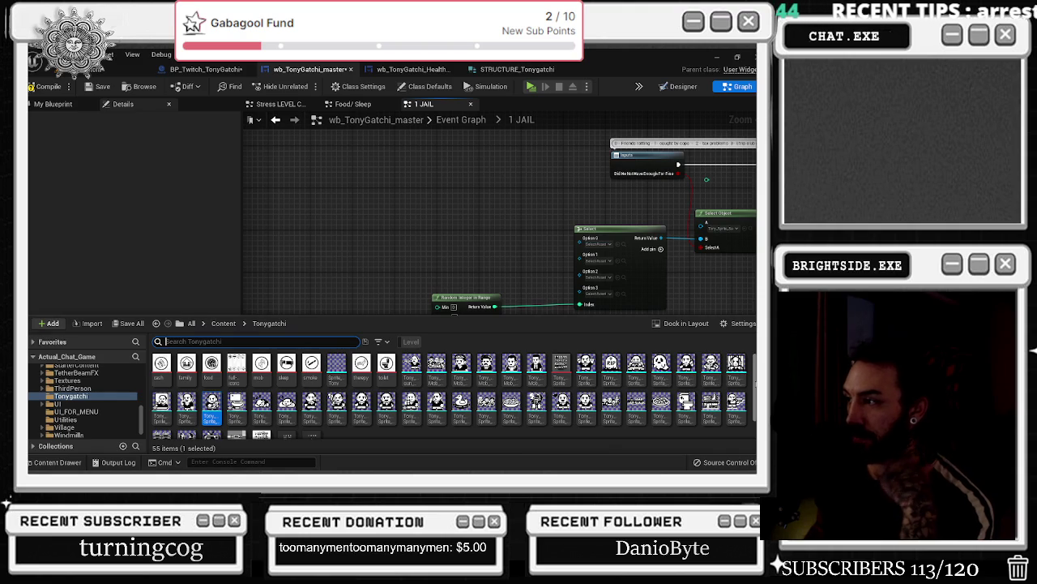
- Feed Option 0 from a new Select node with a Boolean index (False/True options)
mouse_move(580, 237)
left_mouse_down()
mouse_move(519, 243)
mouse_move(545, 234)
left_mouse_up()
type("select")
left_click(576, 345)
left_click_drag(559, 229, 475, 229)
left_click(478, 266)
left_click(494, 295)
mouse_move(486, 217)
left_mouse_down()
mouse_move(479, 228)
mouse_move(517, 204)
left_mouse_up()
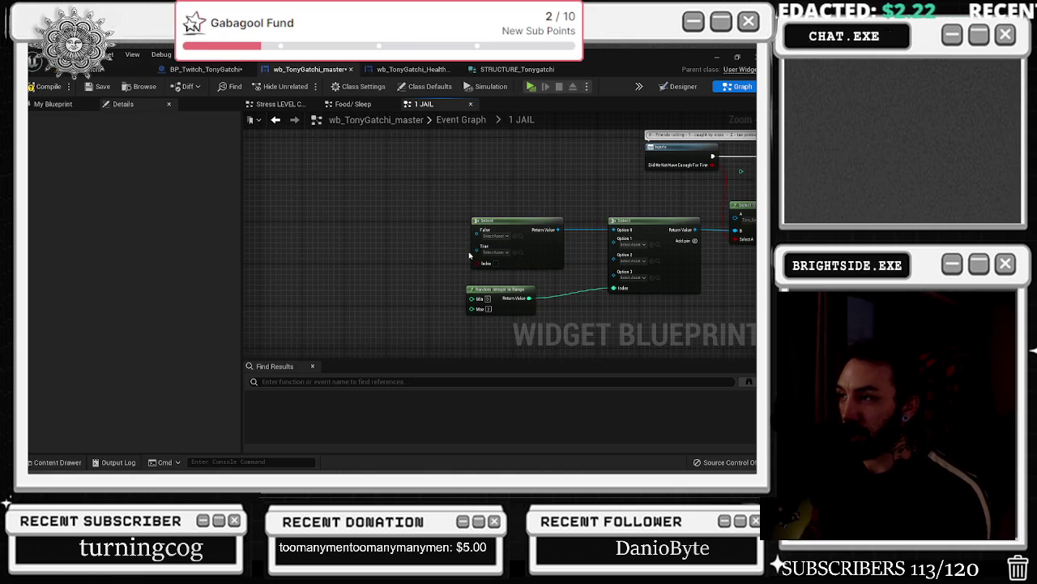
left_click(51, 461)
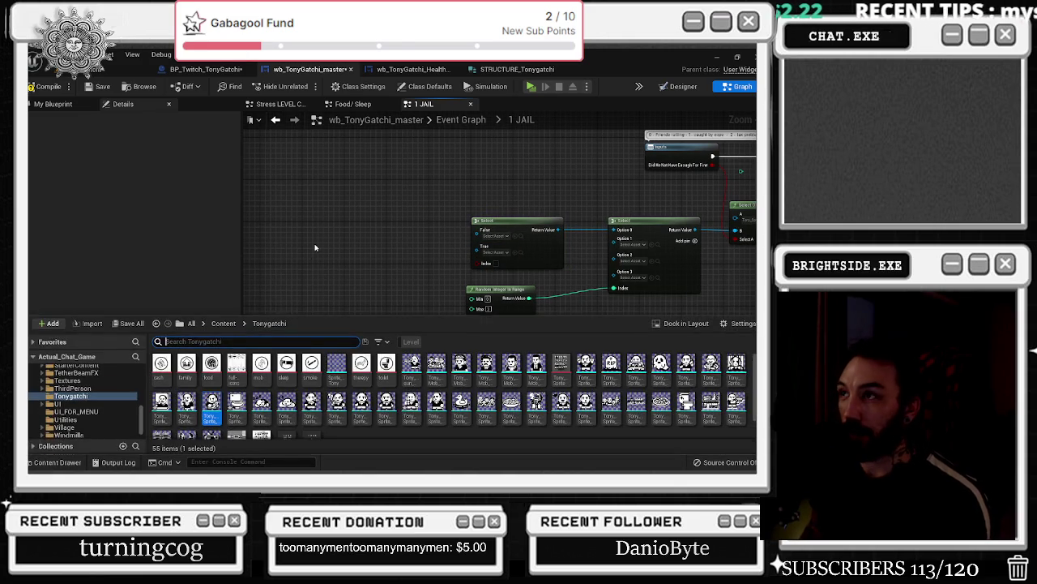
left_click(316, 248)
left_click(53, 103)
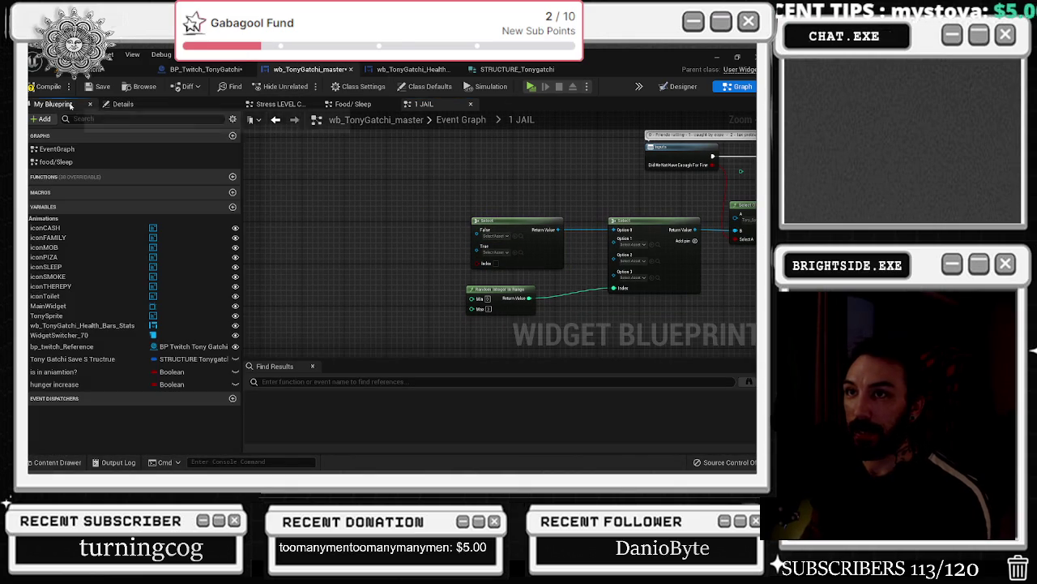
- Add the Tony Gatchi save structure variable and an expanded Break STRUCTURE_Tonygatchi node
mouse_move(73, 359)
left_mouse_down()
mouse_move(310, 221)
mouse_move(349, 241)
mouse_move(245, 264)
left_mouse_up()
scroll(355, 236, "up", 2)
left_click_drag(325, 253, 346, 236)
type("bnreak")
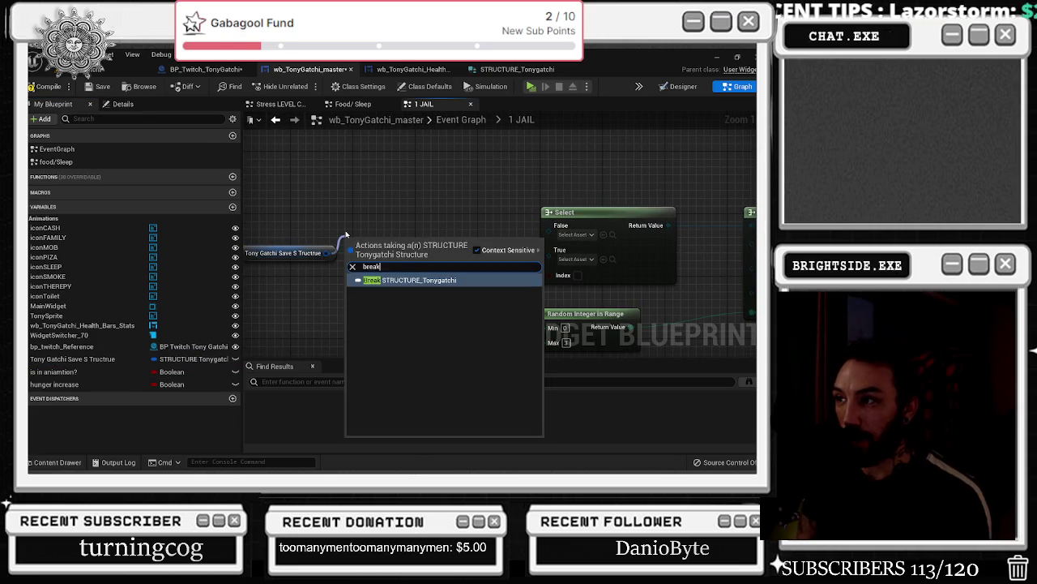
key("Return")
left_click_drag(395, 284, 351, 267)
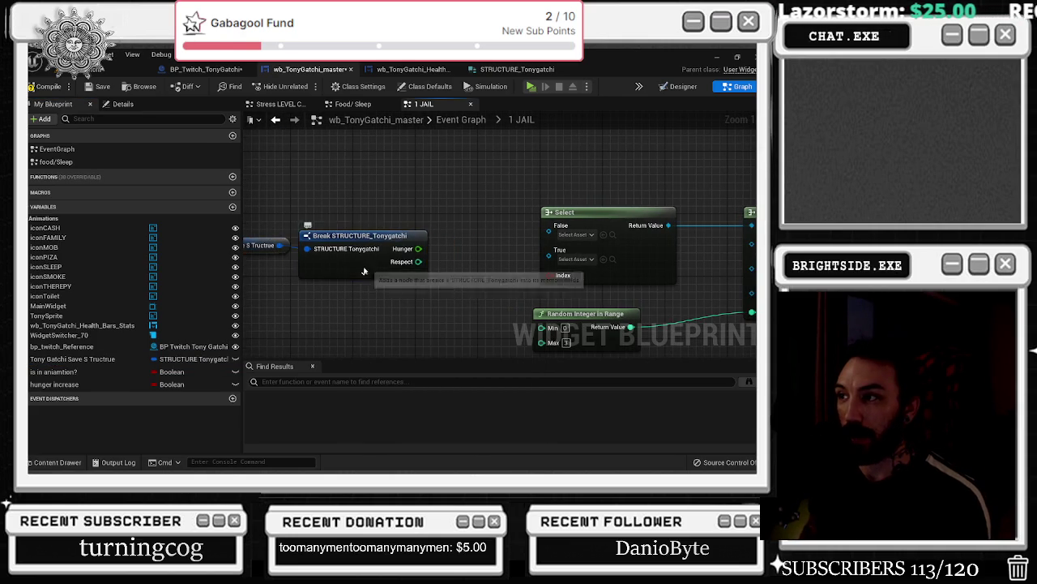
left_click(366, 264)
scroll(383, 297, "down", 1)
scroll(385, 256, "up", 2)
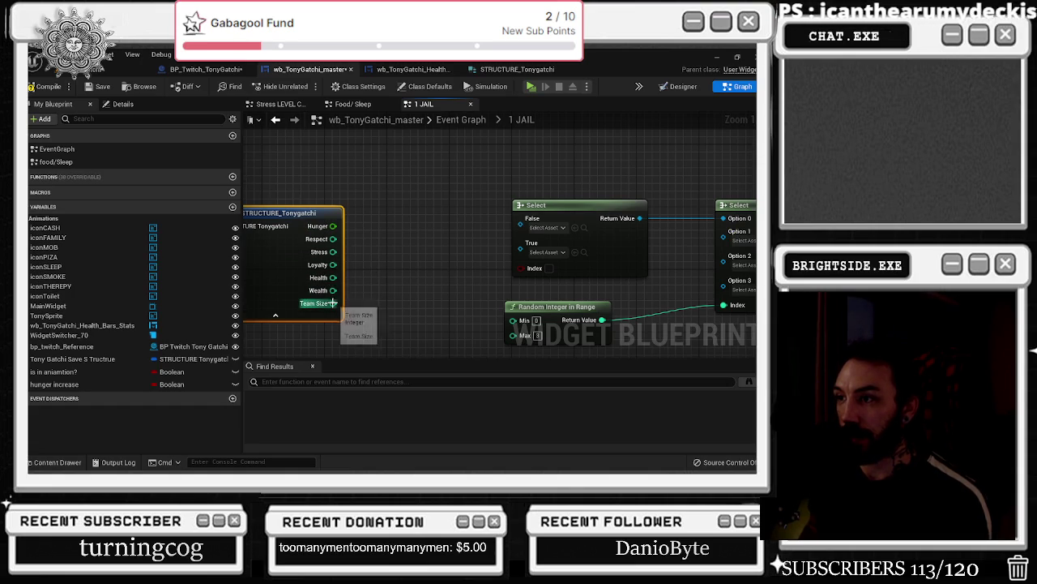
- Wire a Team Size greater-or-equal check into the boolean Select's Index
left_click_drag(333, 304, 361, 273)
type("great")
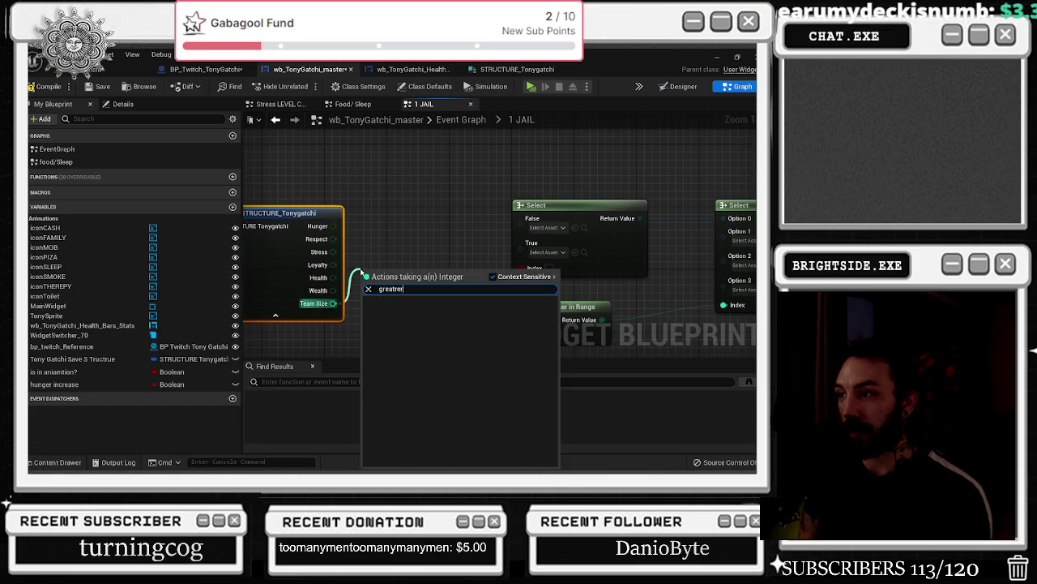
key("Return")
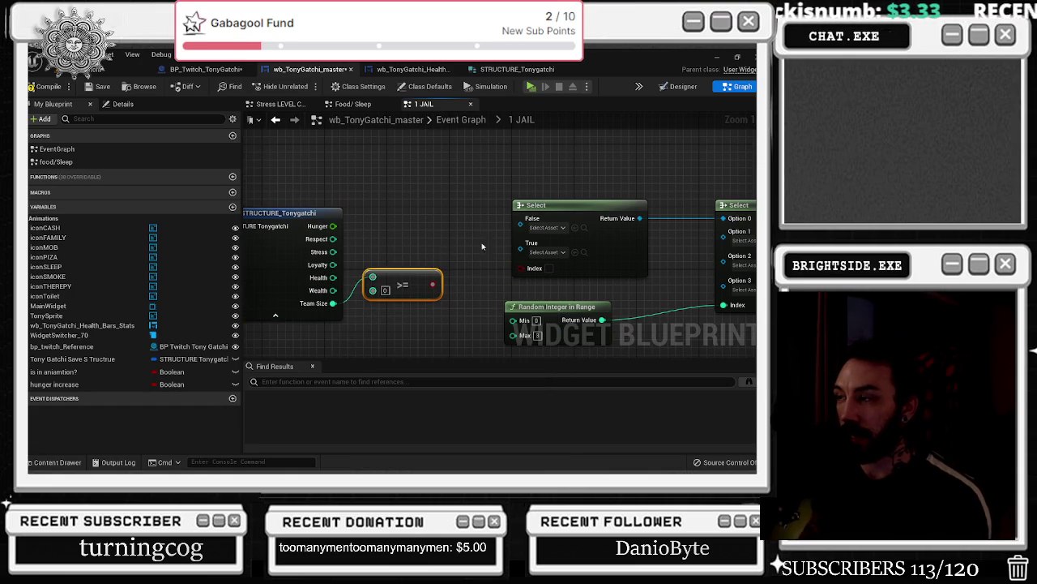
scroll(412, 227, "down", 2)
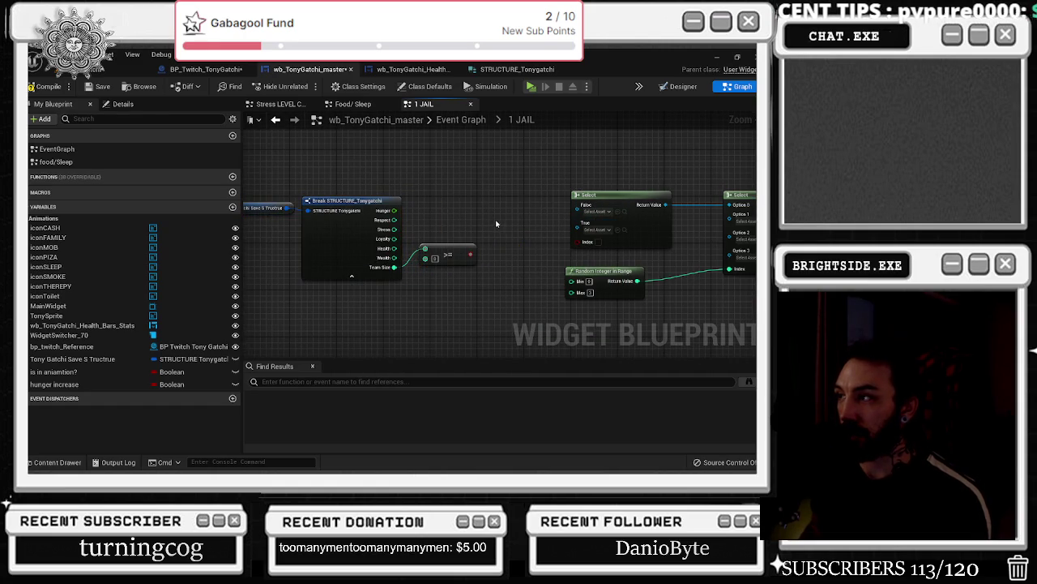
left_click_drag(471, 254, 577, 240)
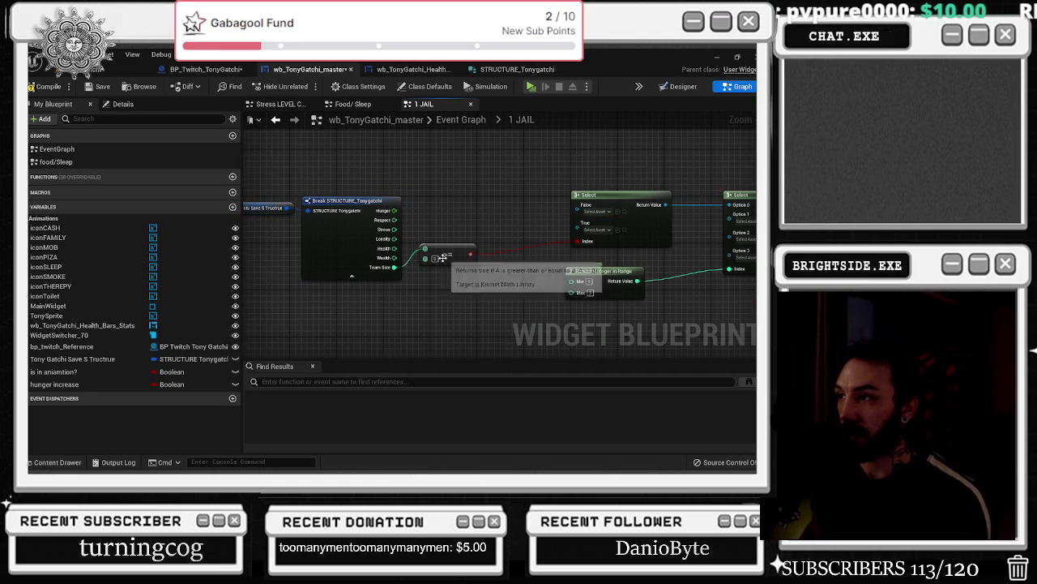
- Add another Select node on the boolean Select's True input, placed above the others
left_click(598, 229)
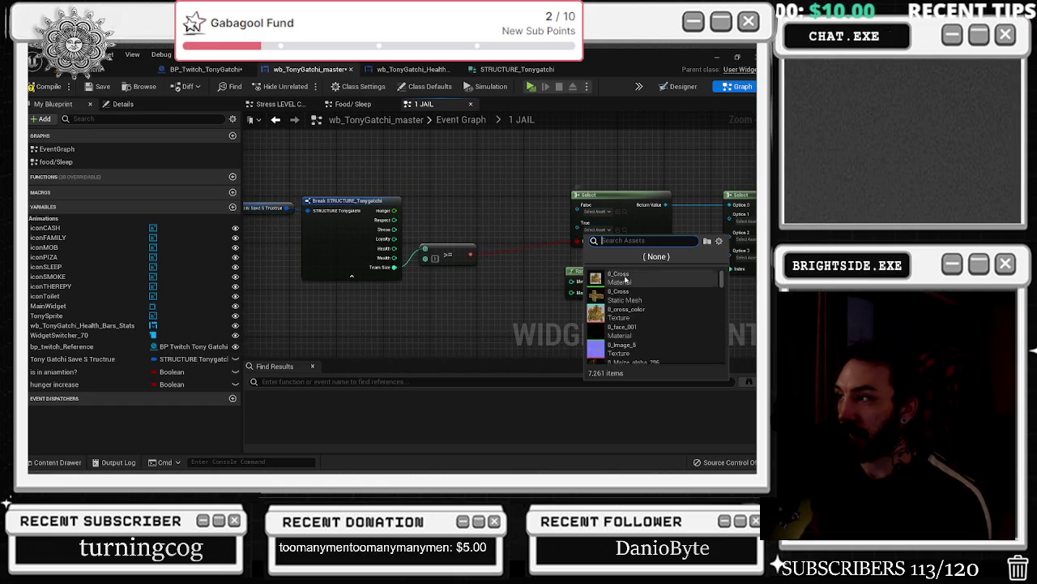
left_click(531, 195)
left_click_drag(577, 223, 523, 214)
type("selec")
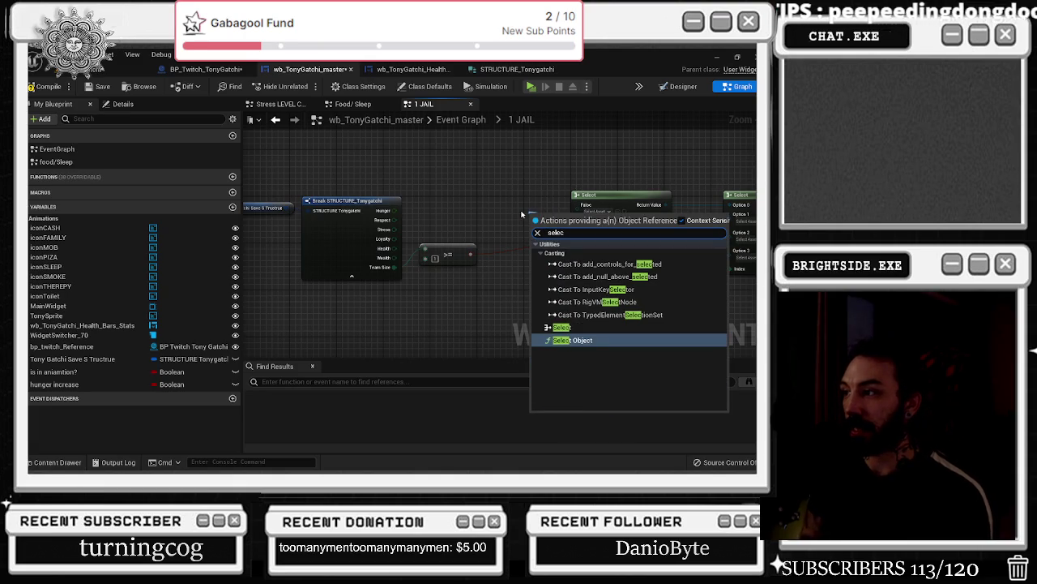
key("Return")
left_click_drag(540, 220, 454, 173)
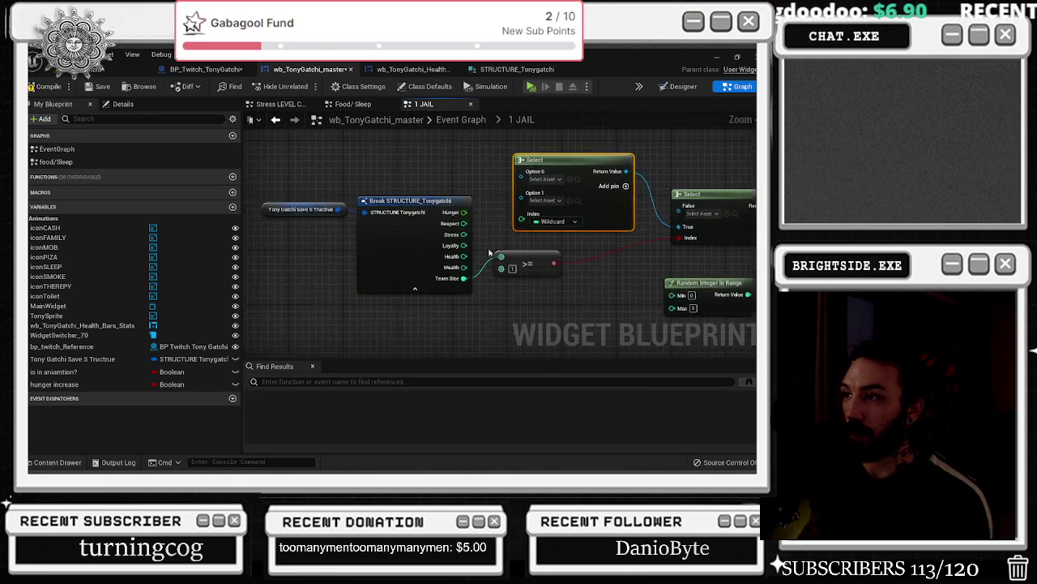
- Route Team Size through reroute points into the new Select's Index
scroll(352, 202, "down", 1)
left_click_drag(427, 212, 338, 191)
mouse_move(505, 264)
left_mouse_down()
mouse_move(427, 257)
mouse_move(500, 231)
mouse_move(438, 232)
left_mouse_up()
double_click(400, 250)
type("la")
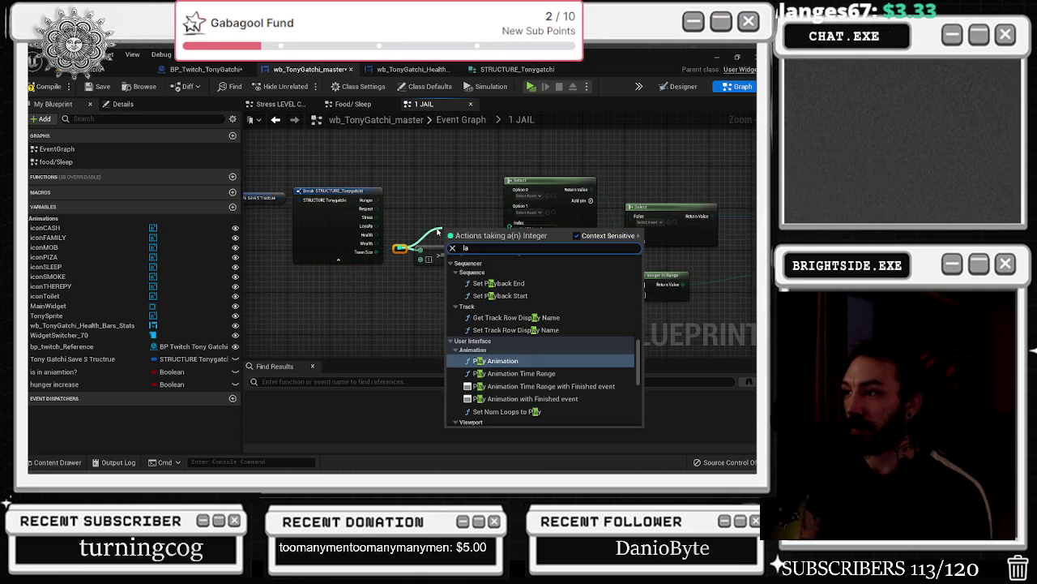
key("BackSpace")
key("BackSpace")
left_click(436, 205)
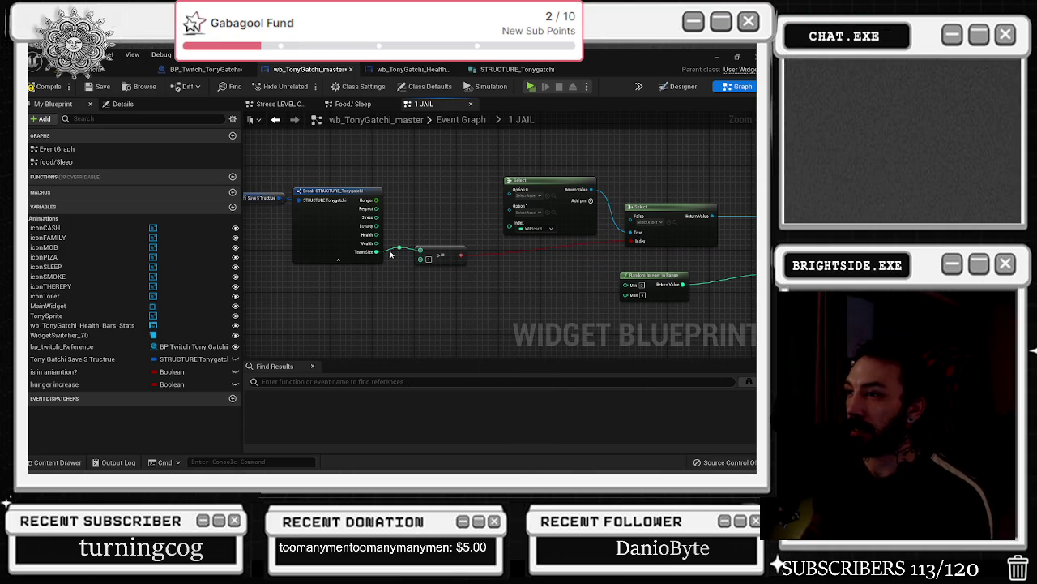
left_click_drag(399, 243, 519, 234)
double_click(472, 229)
left_click_drag(467, 231, 407, 230)
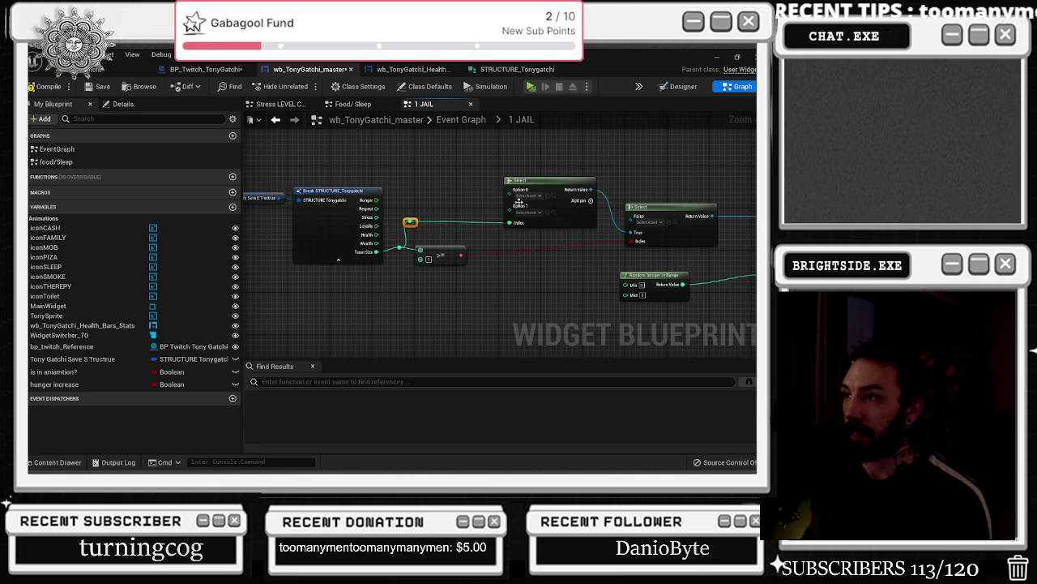
- Add pins to the new Select node until it has Options 0 through 4
left_click(591, 200)
left_click(590, 201)
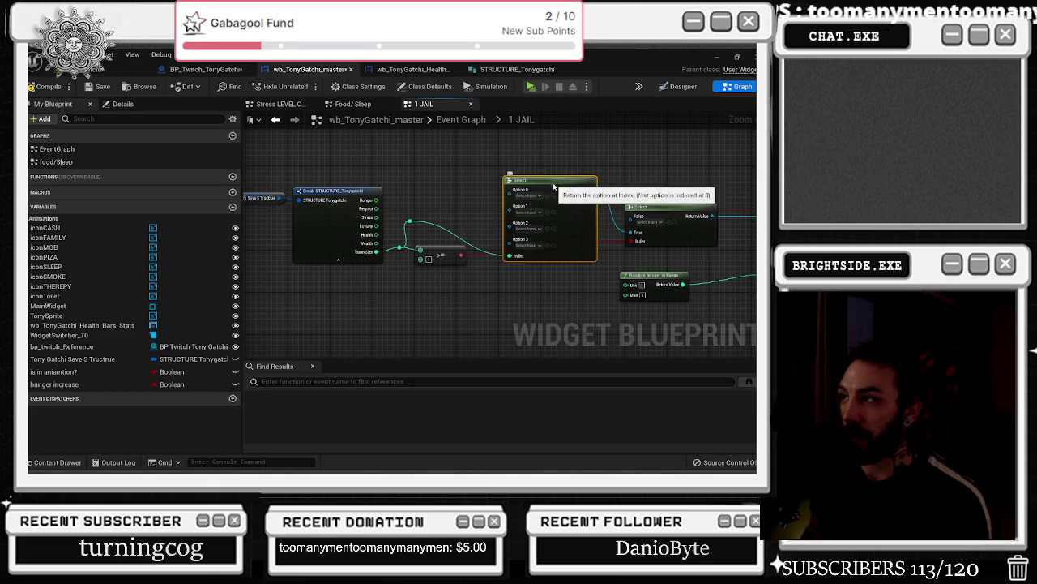
left_click_drag(591, 203, 577, 171)
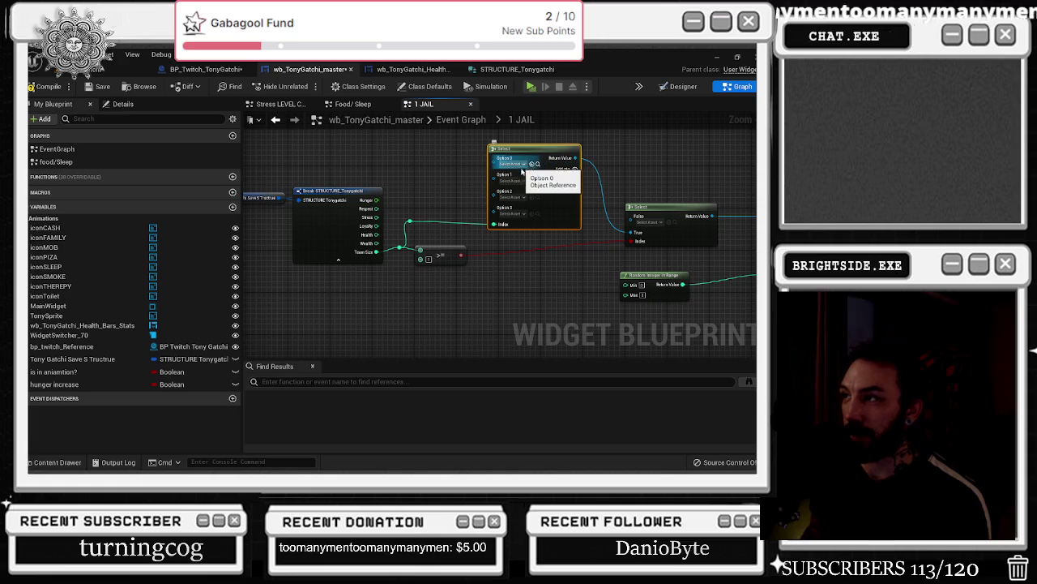
left_click(575, 168)
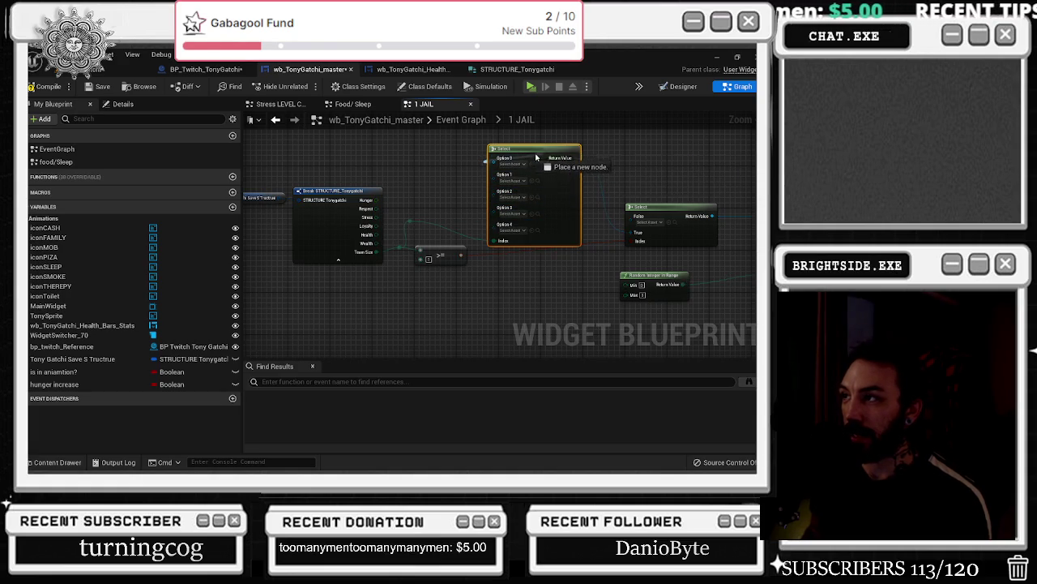
left_click_drag(533, 150, 528, 146)
- Comment the True/False Select node 'no team members to blame'
left_click_drag(532, 186, 439, 195)
left_click_drag(571, 219, 582, 218)
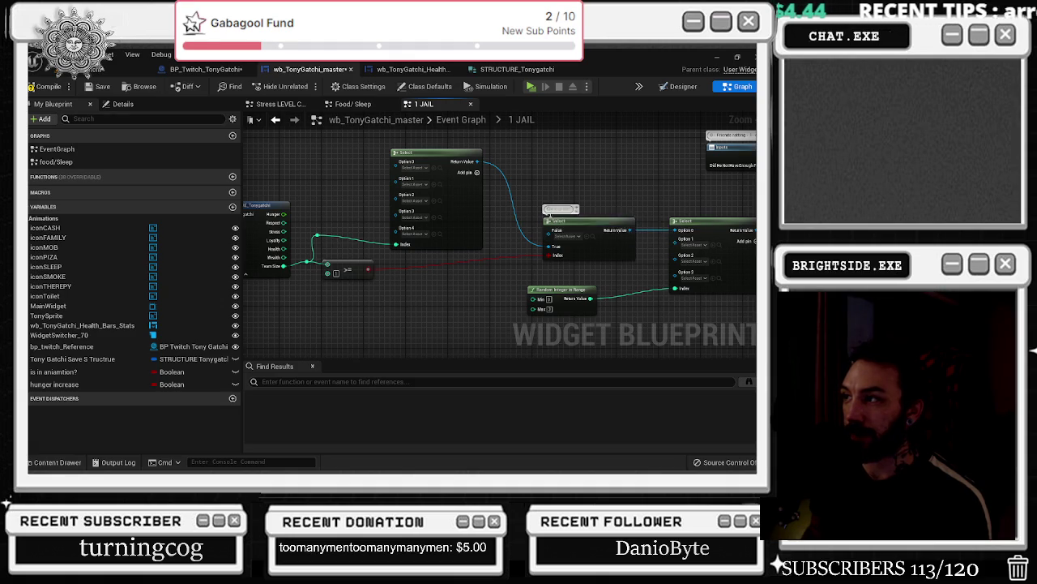
type("random mo")
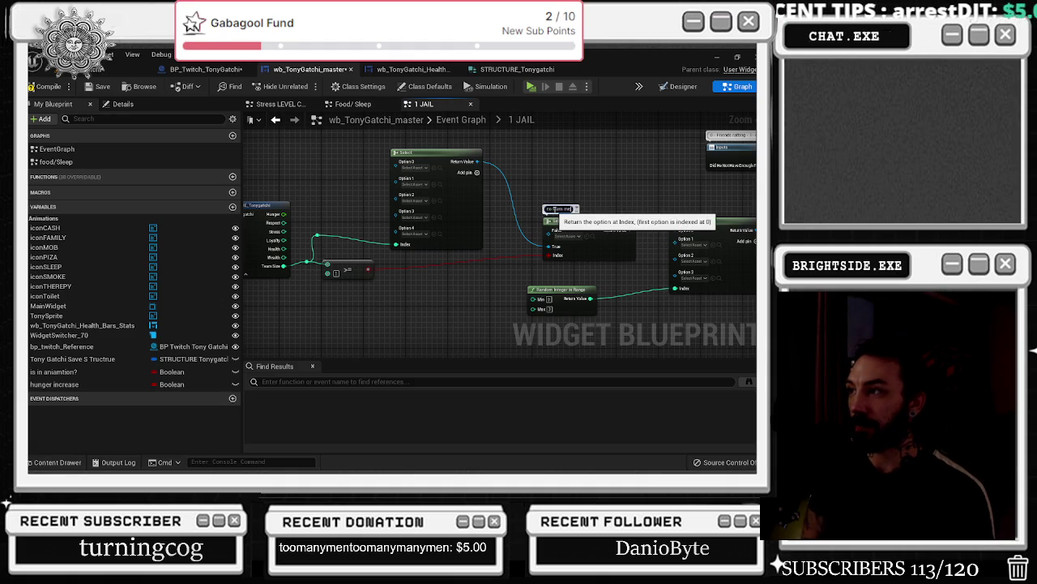
type("ame")
key("Return")
- Move the Random Integer in Range node lower right
left_click_drag(597, 191, 513, 193)
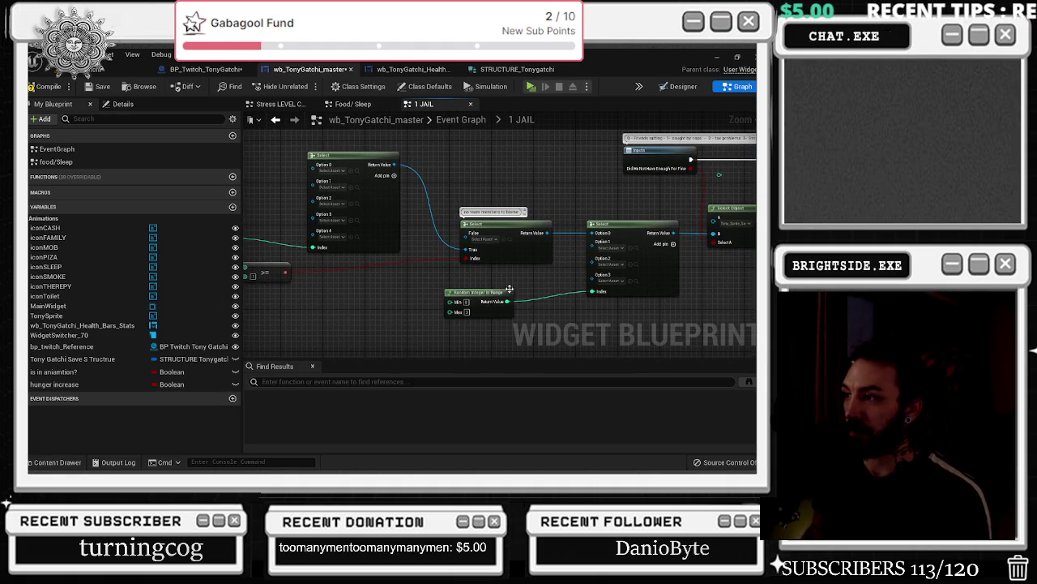
scroll(554, 280, "down", 2)
mouse_move(510, 288)
left_mouse_down()
mouse_move(550, 312)
mouse_move(531, 285)
left_mouse_up()
scroll(539, 289, "down", 1)
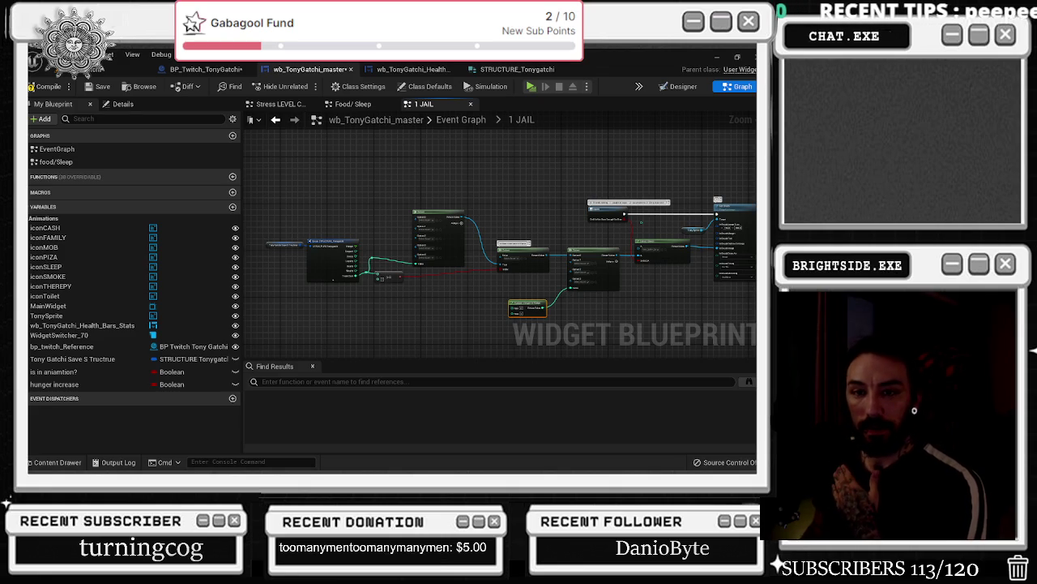
key("alt+Tab")
key("alt+Tab")
key("alt+Tab")
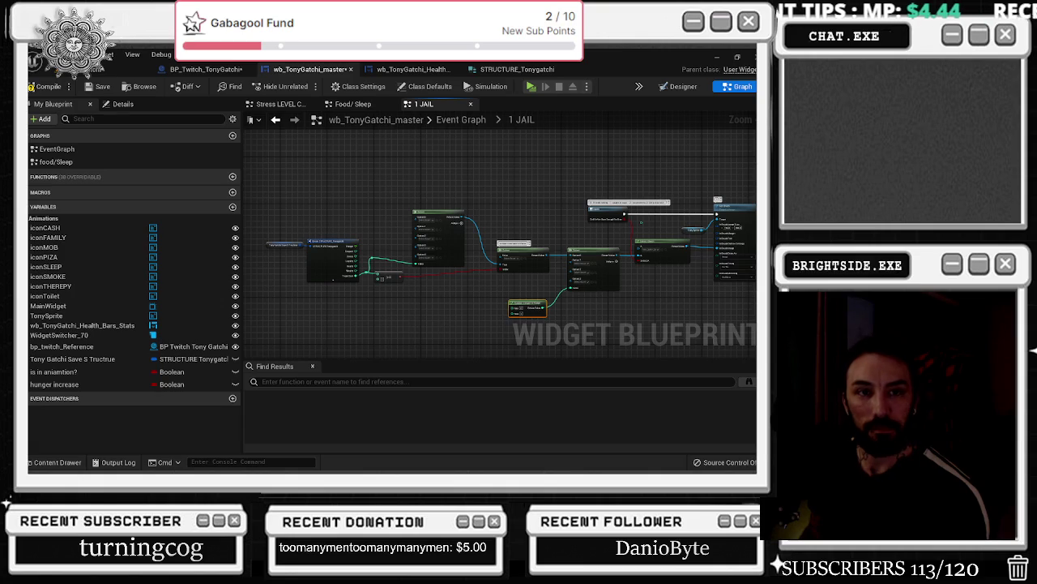
key("alt+Tab")
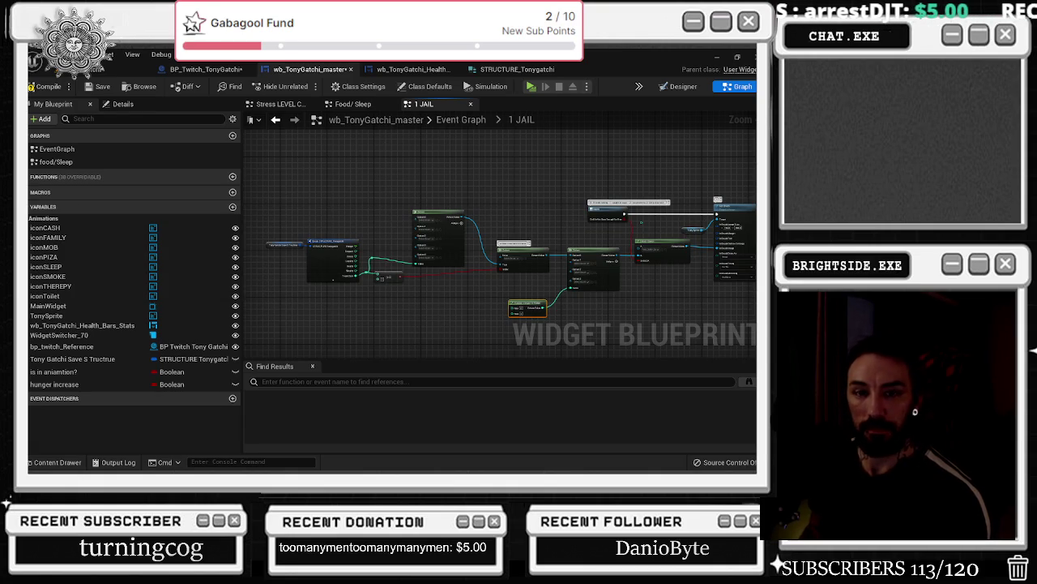
scroll(463, 216, "up", 4)
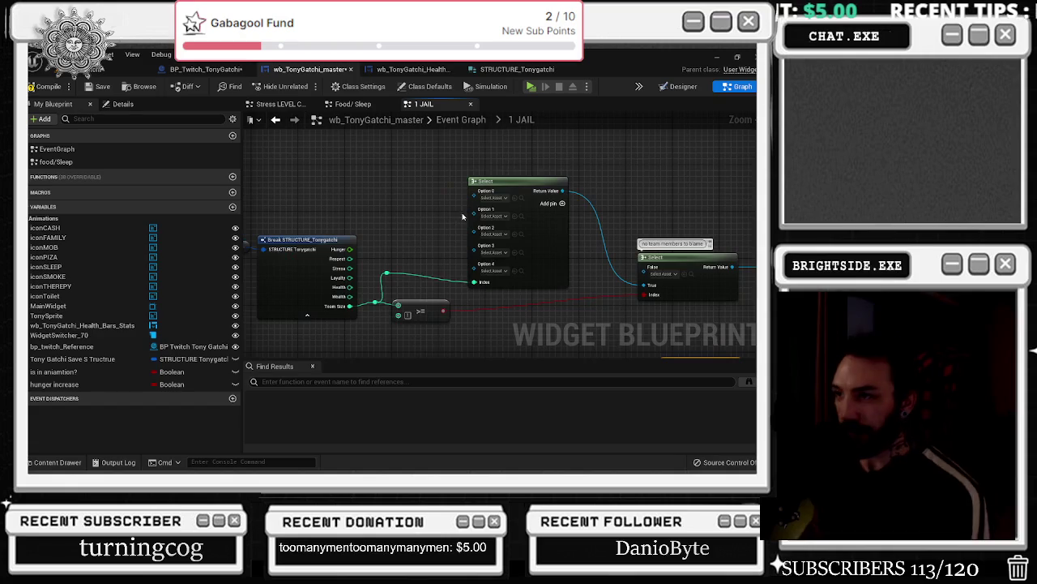
- Assign two different Tony Mob sprites to Options 1 and 2 of the five-option Select
left_click_drag(463, 216, 466, 227)
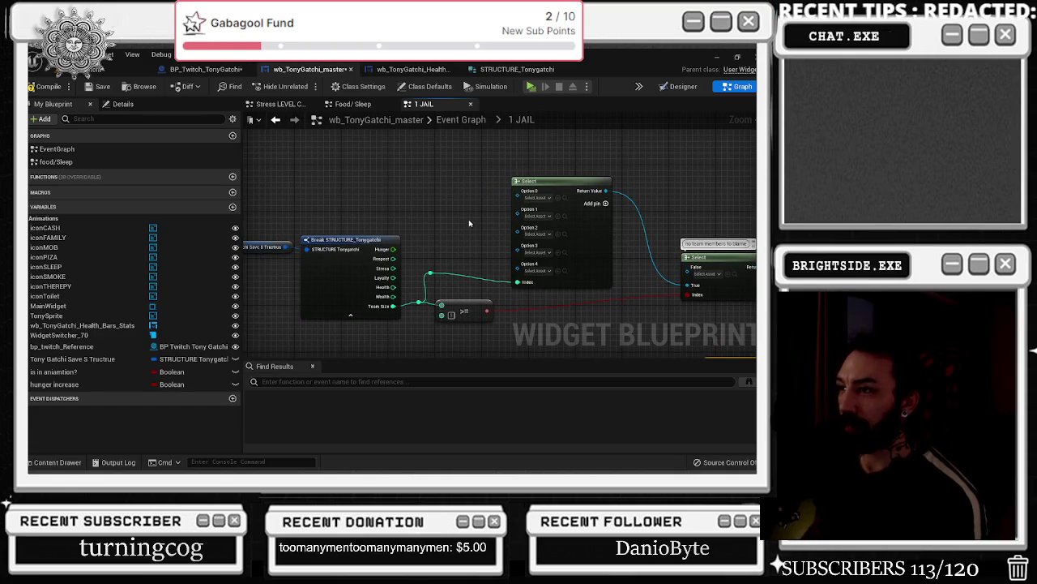
left_click_drag(575, 180, 575, 173)
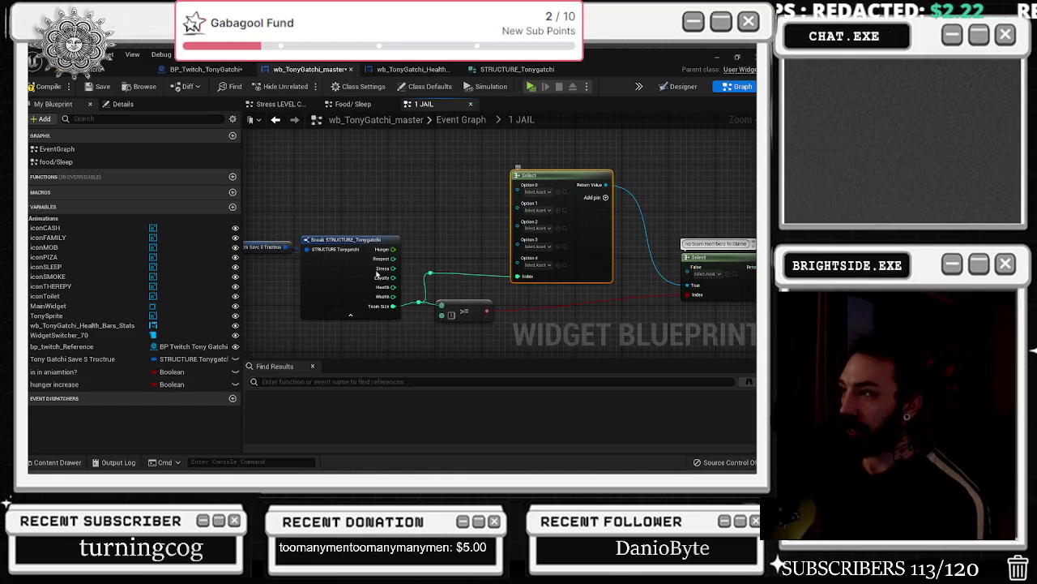
left_click(56, 462)
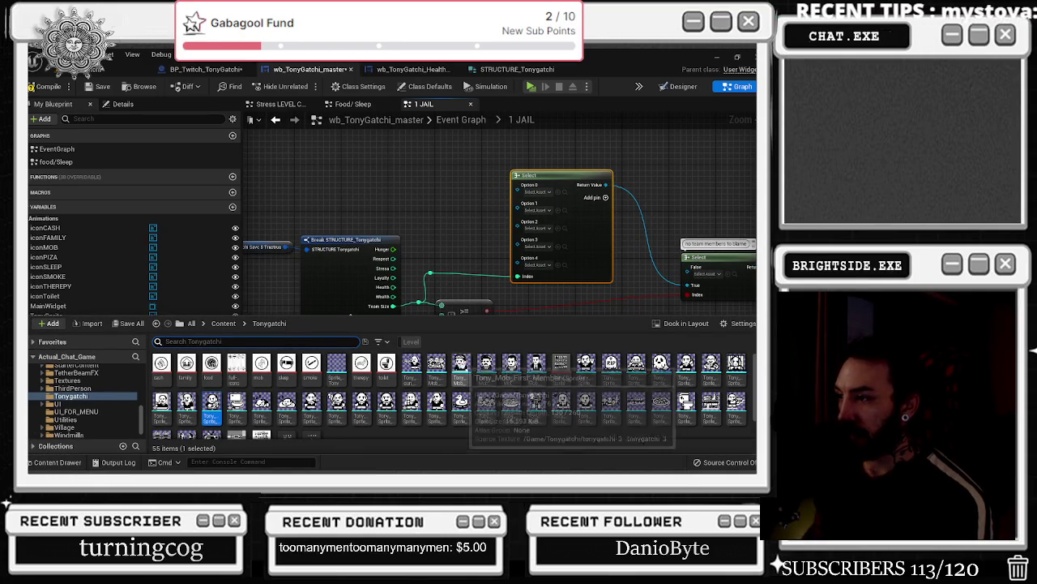
left_click(460, 369)
left_click(558, 210)
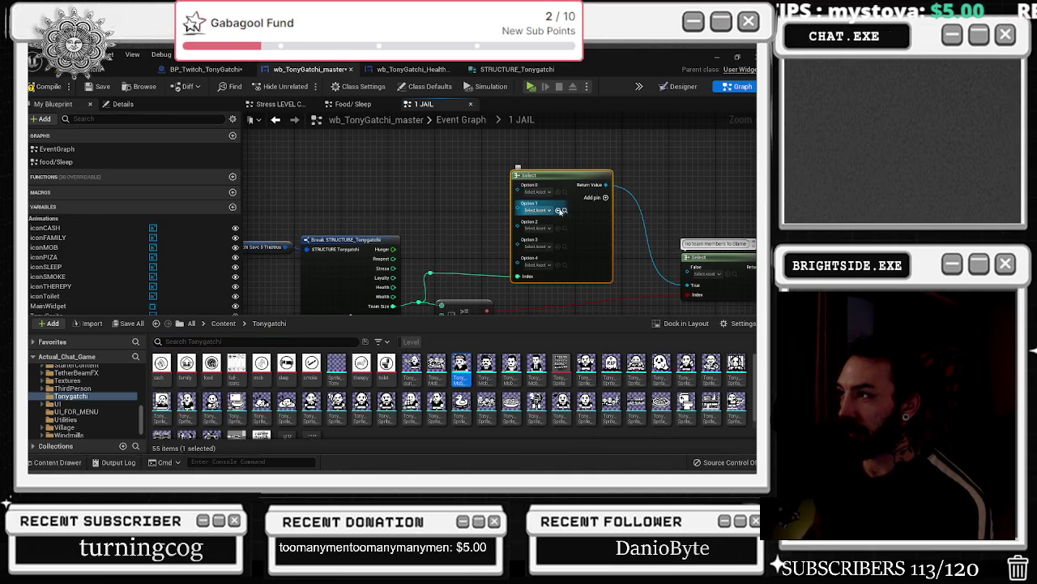
left_click(57, 462)
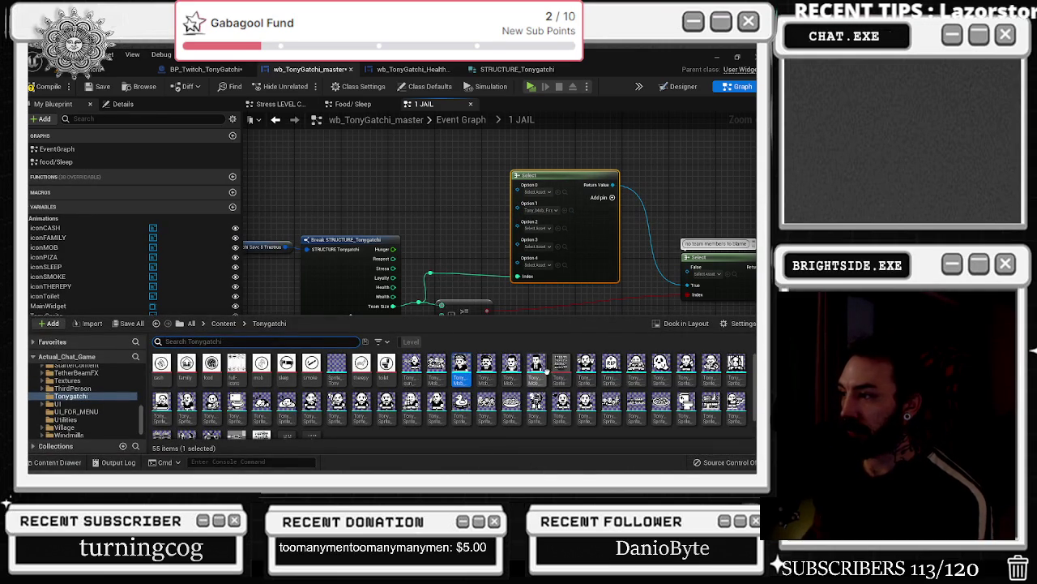
left_click(511, 369)
left_click(565, 228)
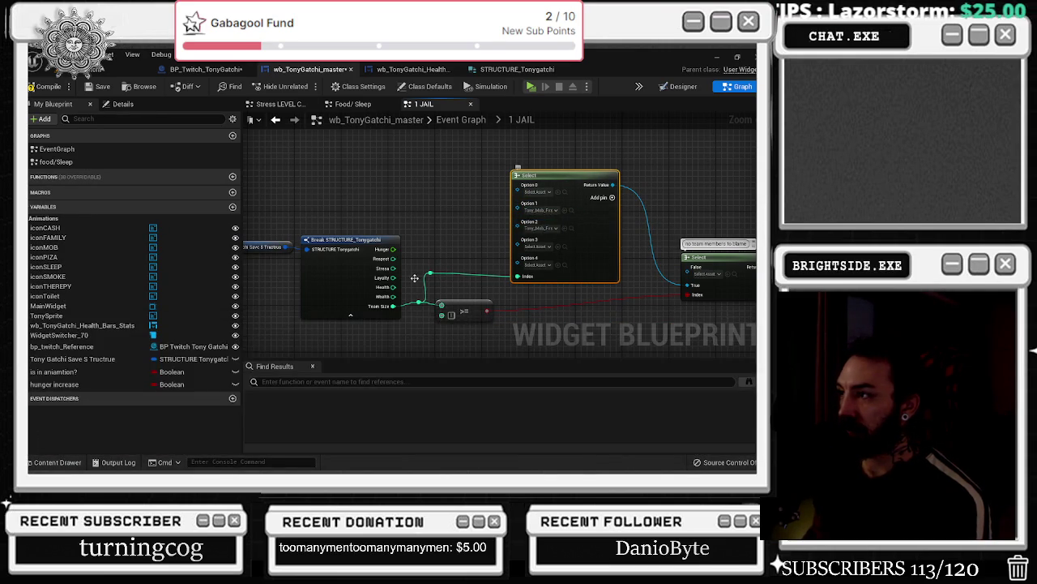
- Assign Tony Mob sprites to Options 3 and 4, leaving Option 0 empty
left_click(56, 462)
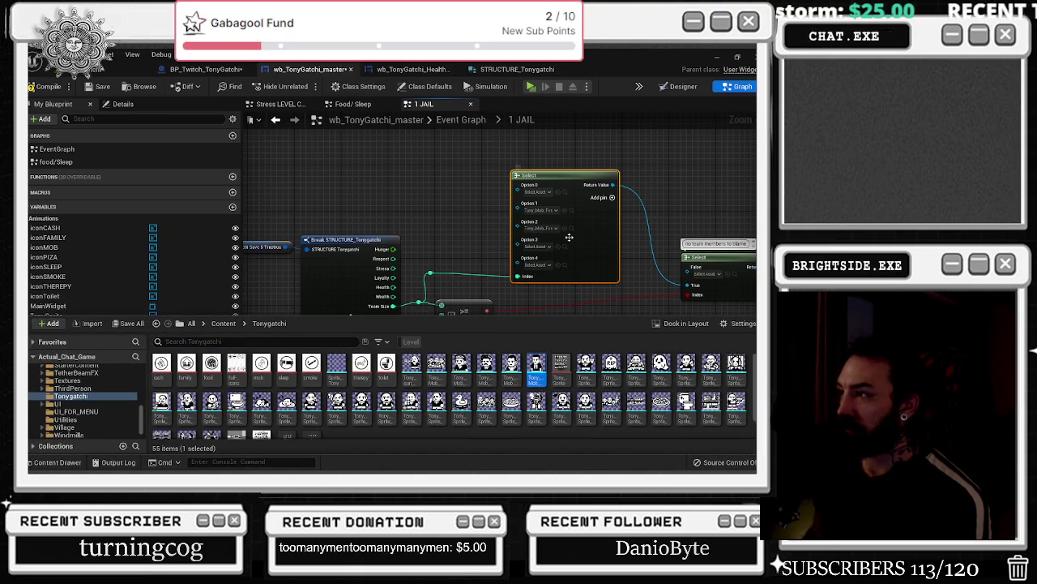
left_click(565, 247)
left_click(57, 462)
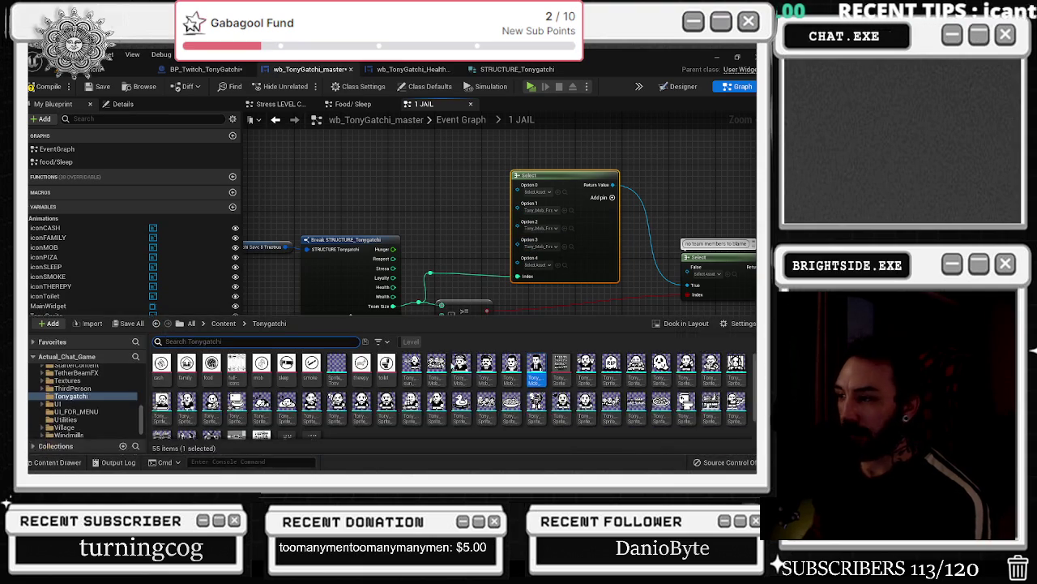
left_click(565, 265)
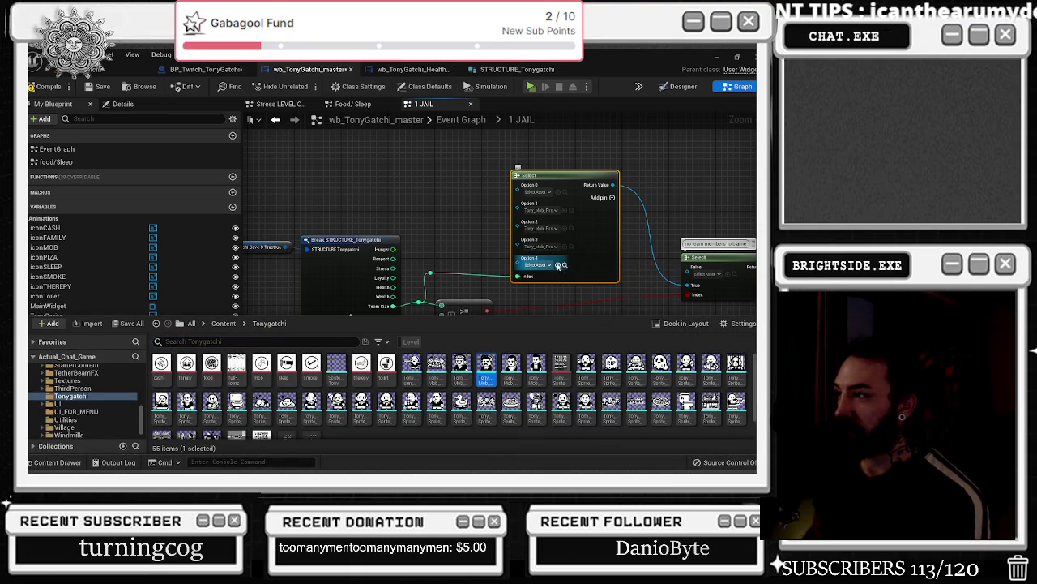
scroll(619, 308, "down", 3)
scroll(618, 303, "up", 4)
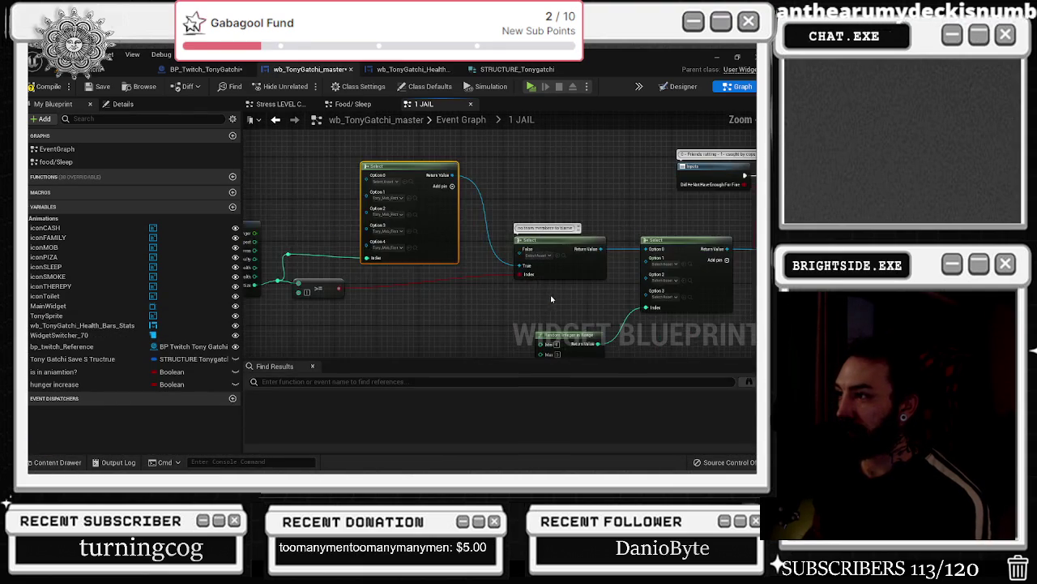
- Gather the struct, comparison and Select nodes and add a reroute point on the comparison wire
scroll(542, 299, "down", 2)
left_click_drag(592, 283, 287, 162)
left_click_drag(542, 231, 527, 289)
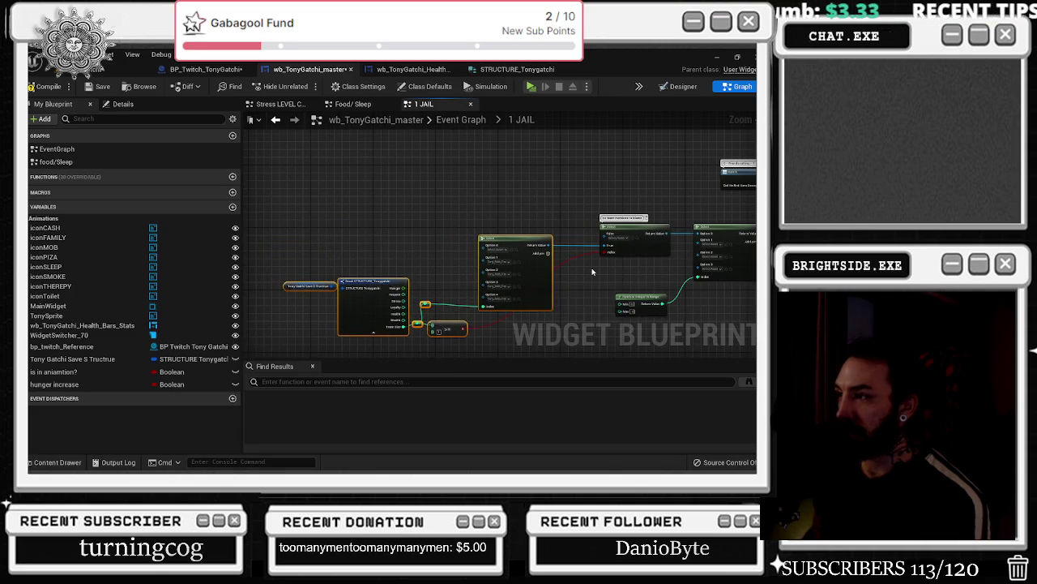
scroll(591, 271, "down", 1)
left_click(567, 300)
double_click(478, 300)
left_click_drag(478, 300, 571, 299)
- Shift the struct nodes, green-wire reroute point and >= node slightly left
left_click_drag(402, 284, 280, 254)
left_click_drag(352, 288, 330, 288)
left_click(446, 294)
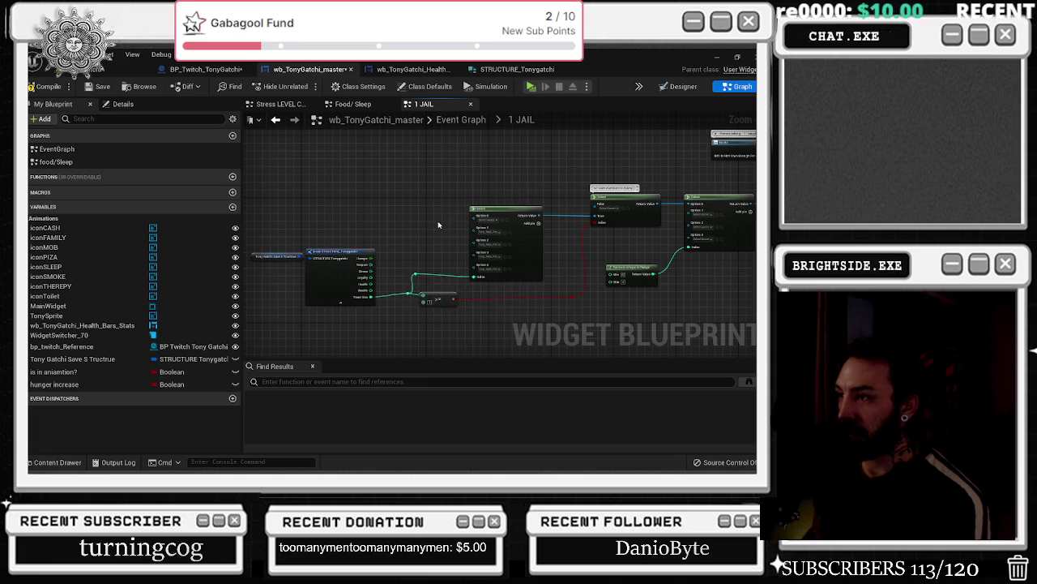
left_click(397, 290)
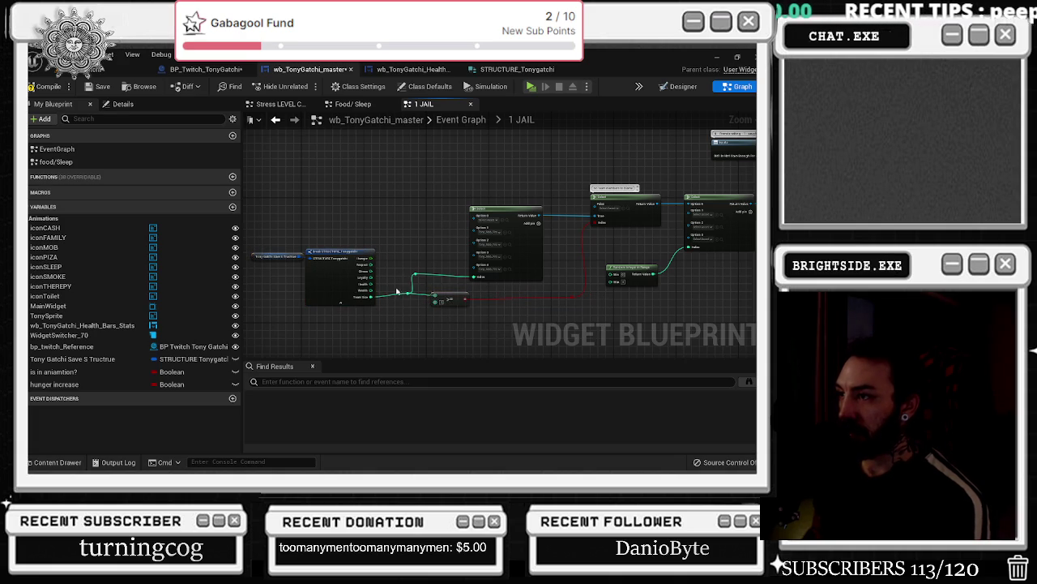
mouse_move(408, 295)
left_mouse_down()
mouse_move(397, 301)
mouse_move(423, 283)
mouse_move(395, 281)
left_mouse_up()
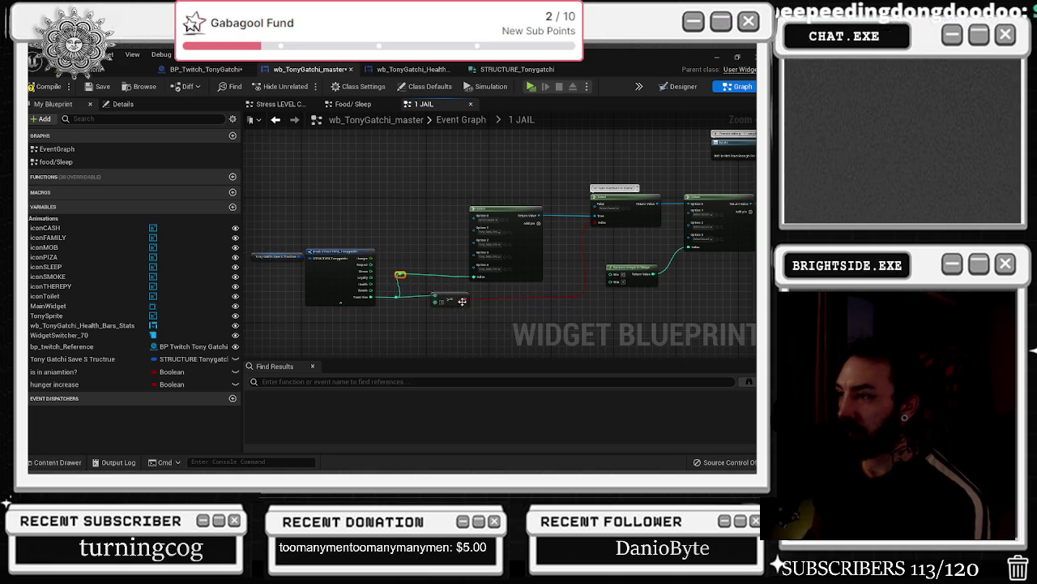
left_click_drag(462, 301, 453, 305)
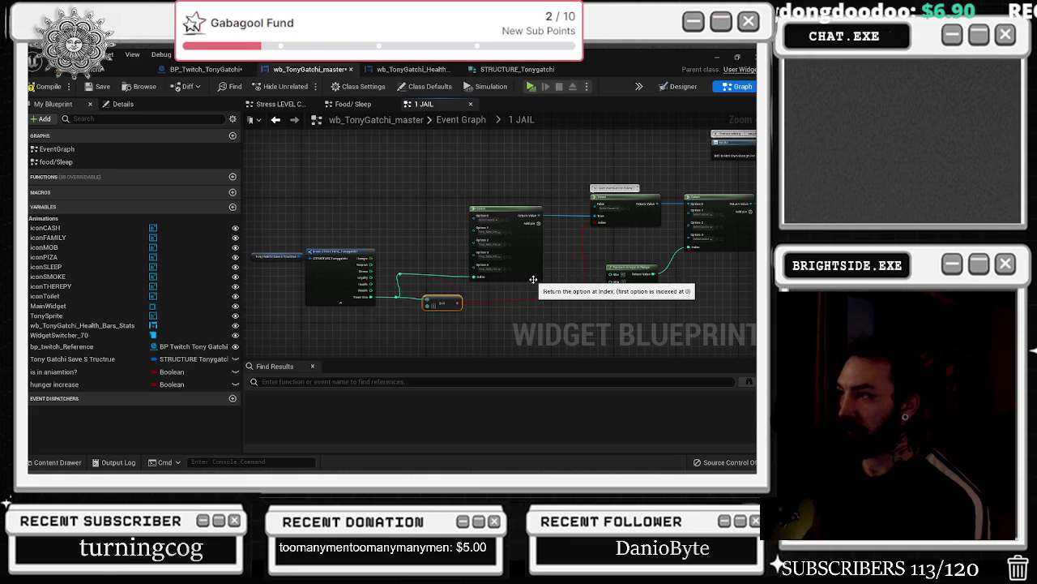
- Add a reroute point straightening the red wire and nudge the Select and >= nodes right
double_click(577, 299)
left_click_drag(569, 302, 570, 309)
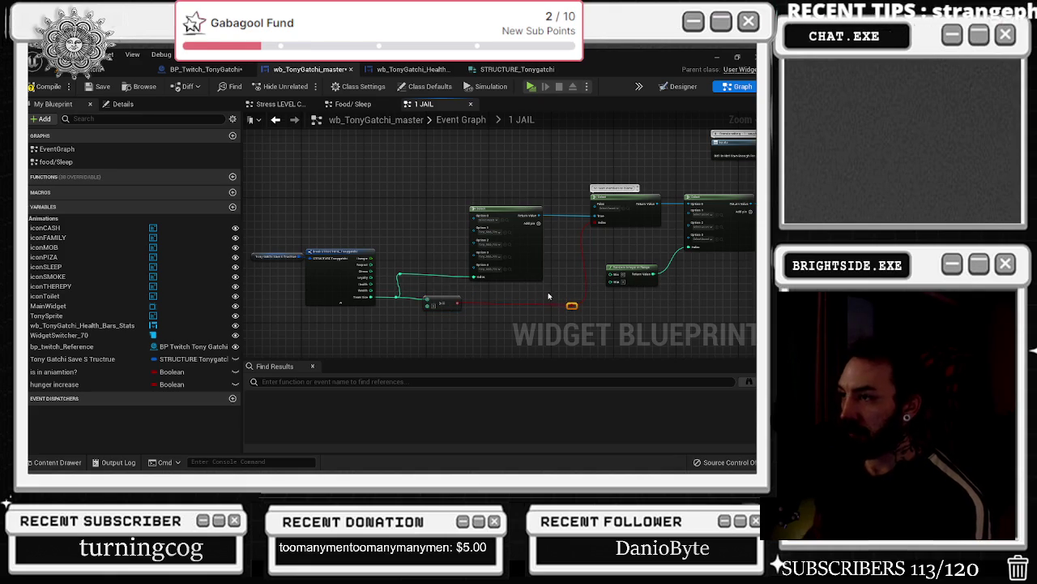
scroll(507, 279, "up", 2)
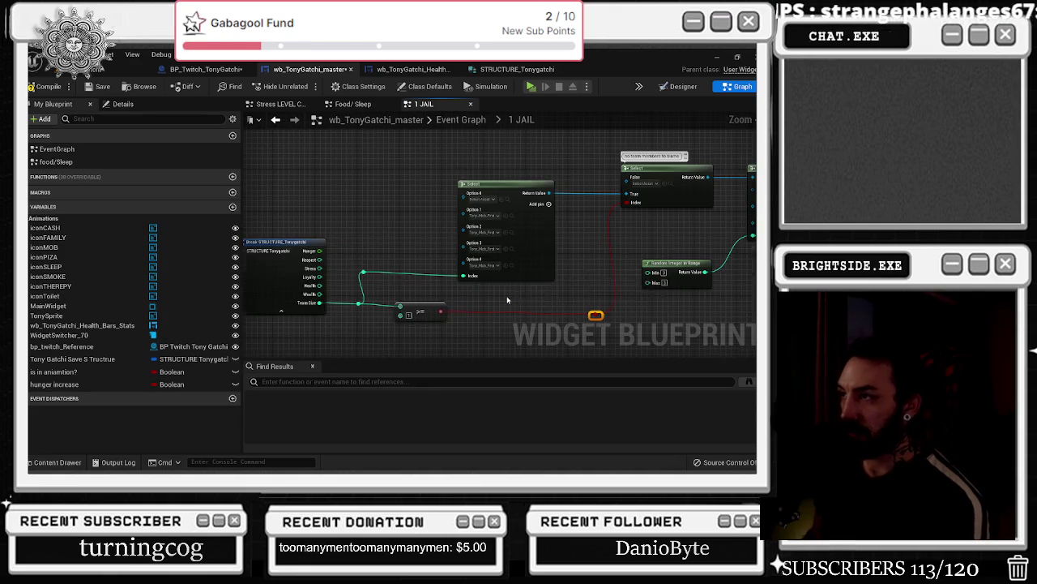
left_click_drag(580, 251, 600, 250)
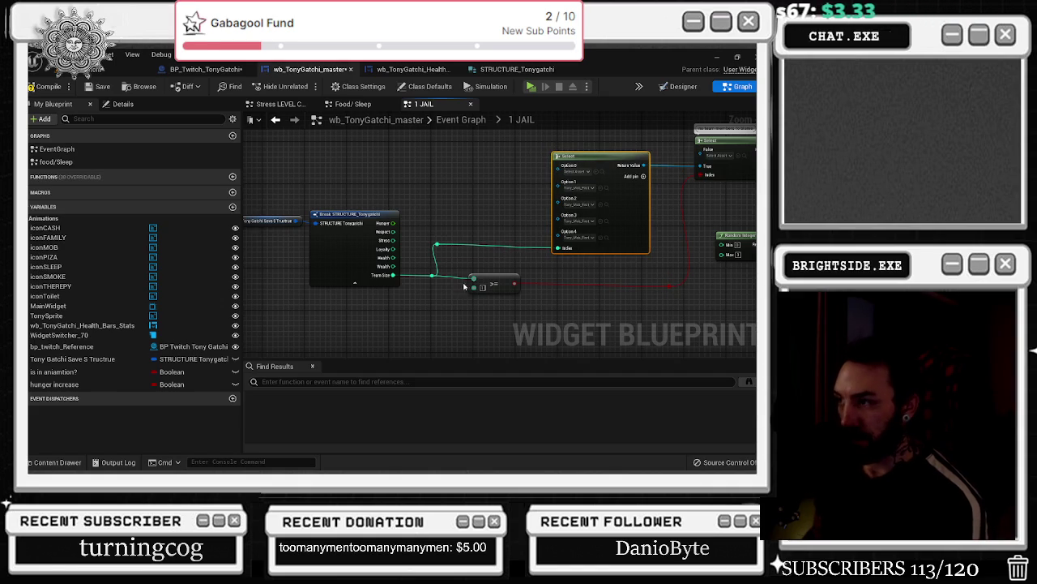
left_click_drag(489, 281, 494, 281)
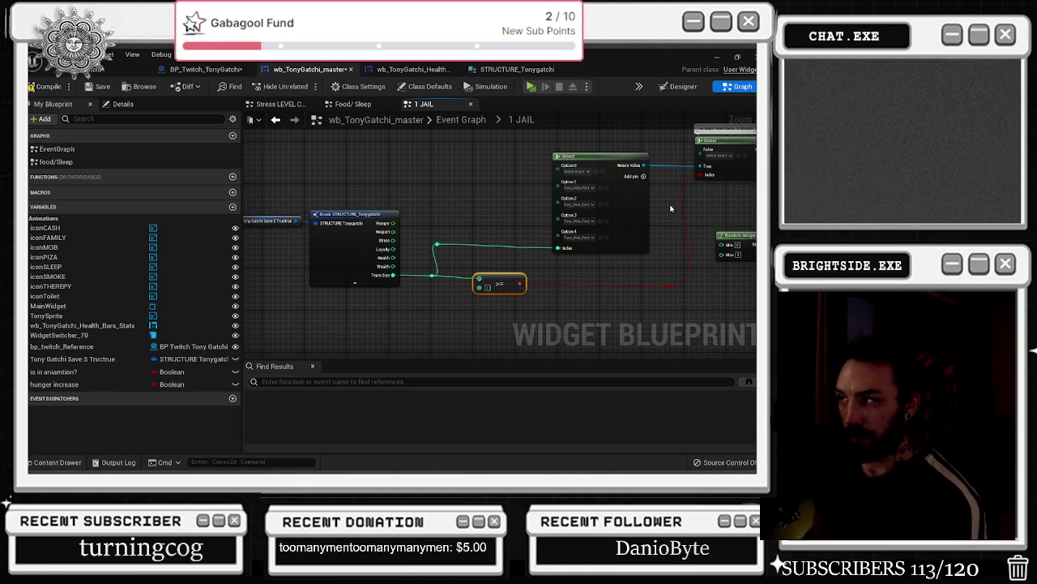
scroll(530, 222, "up", 2)
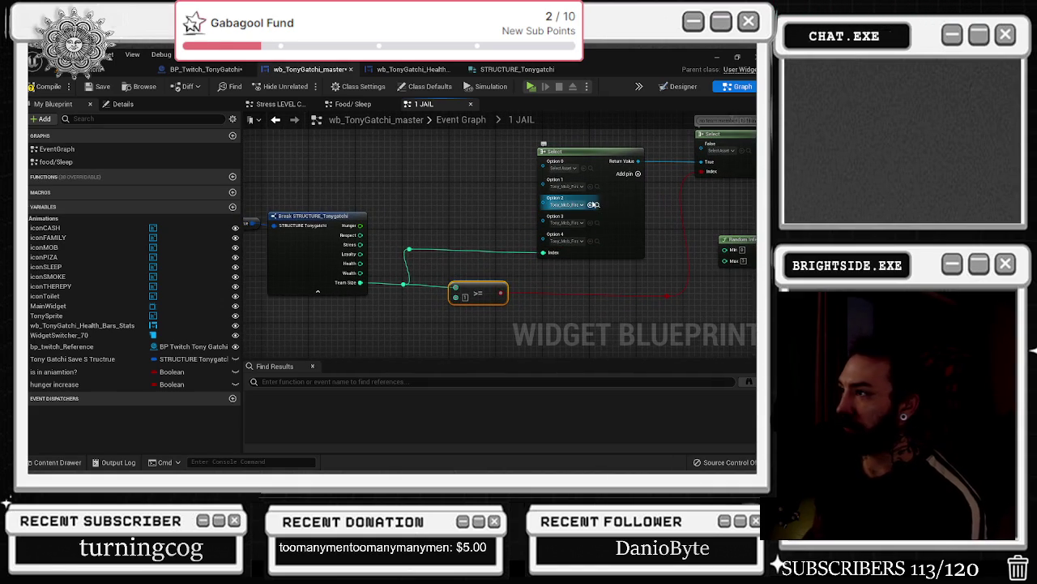
mouse_move(452, 214)
left_mouse_down()
mouse_move(539, 212)
mouse_move(199, 264)
left_mouse_up()
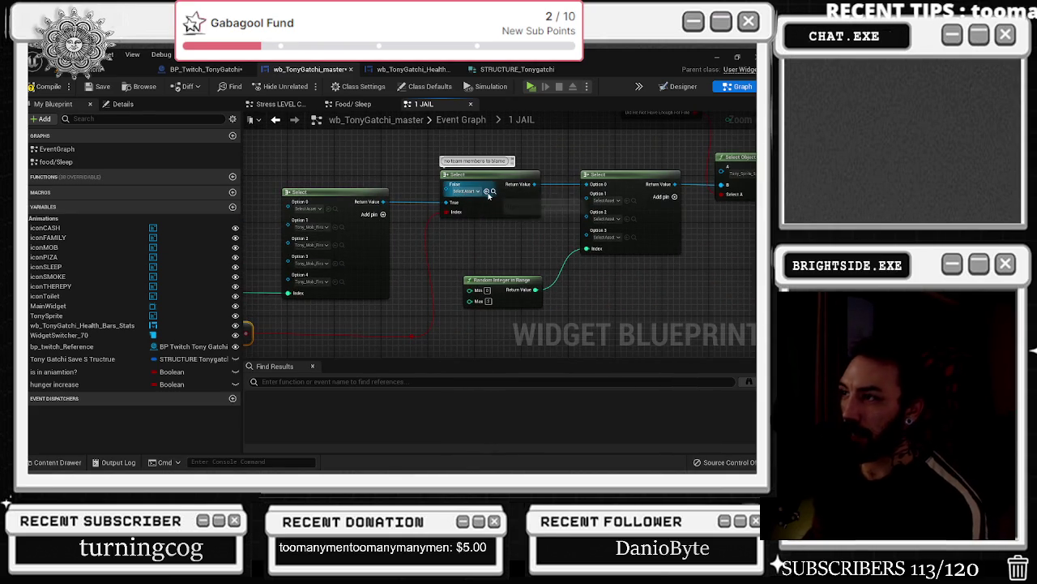
- Set the False option of the 'no team members to blame' Select to a Tony sprite
left_click(77, 461)
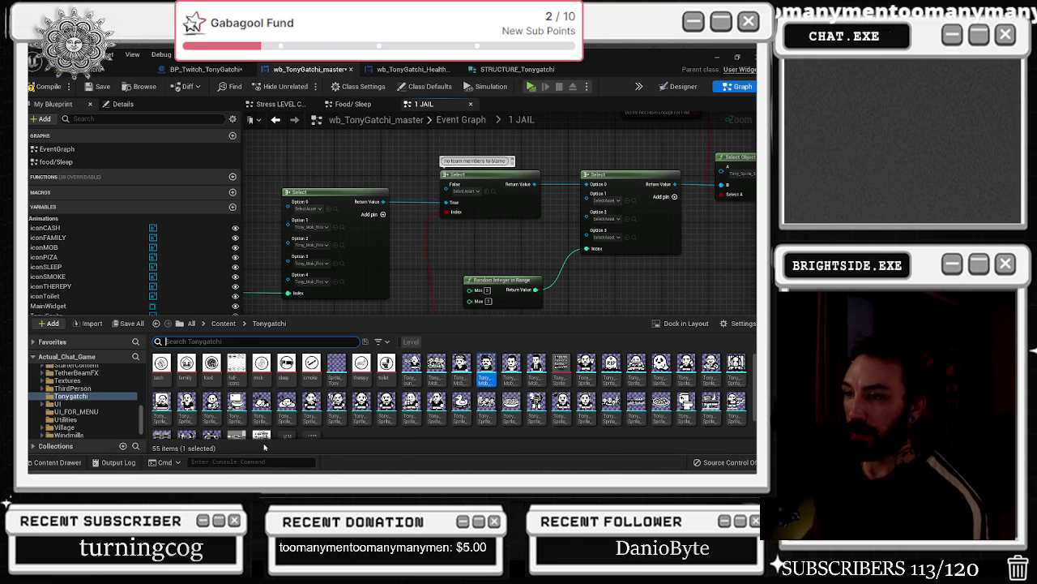
left_click(586, 366)
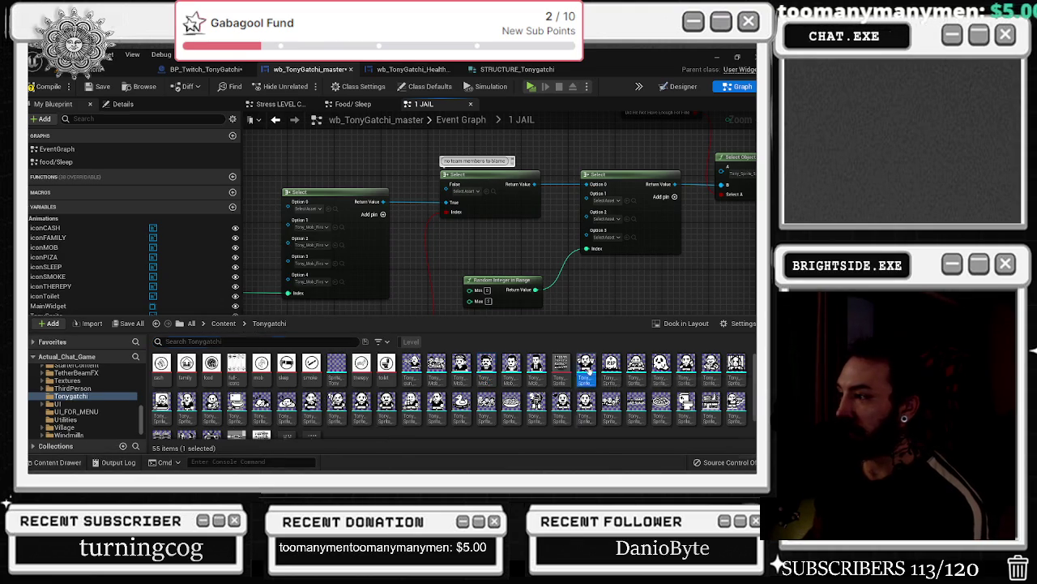
left_click(486, 191)
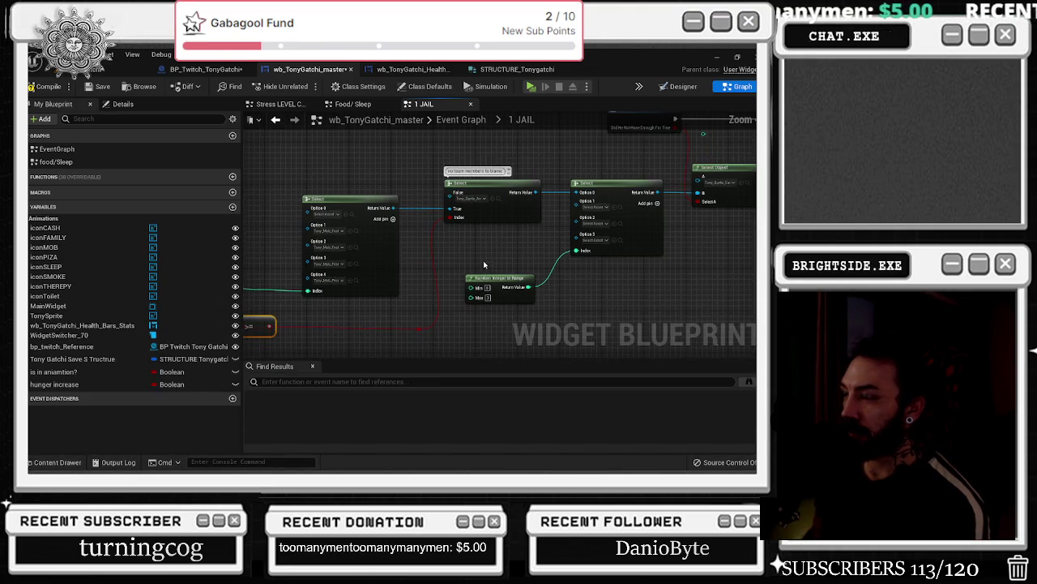
left_click(495, 284)
scroll(565, 268, "down", 2)
- Check the brush's current image and move both Set Brush and Tony Sprite nodes left
left_click_drag(566, 267, 447, 274)
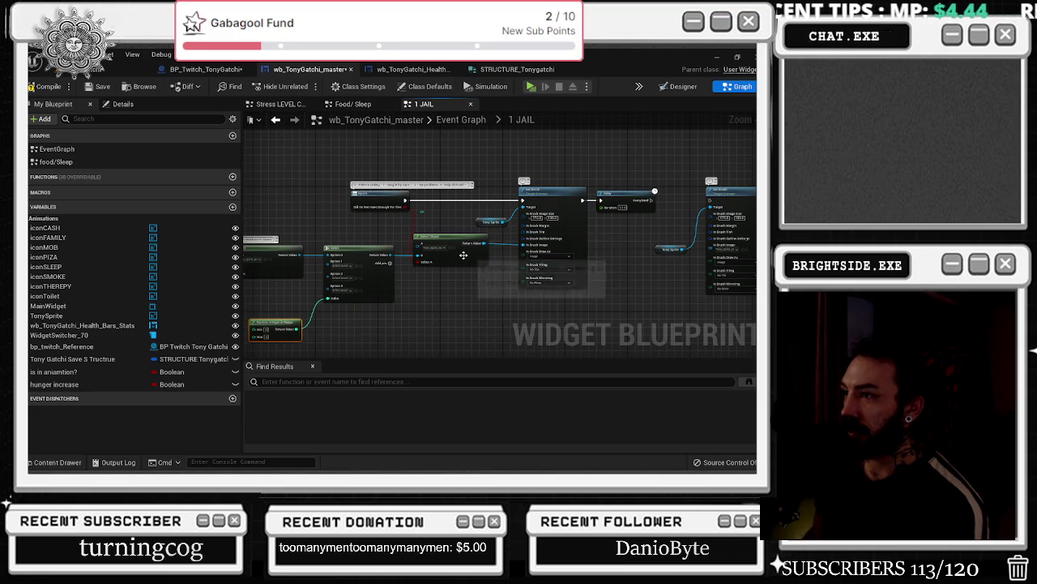
scroll(449, 245, "up", 2)
left_click(450, 245)
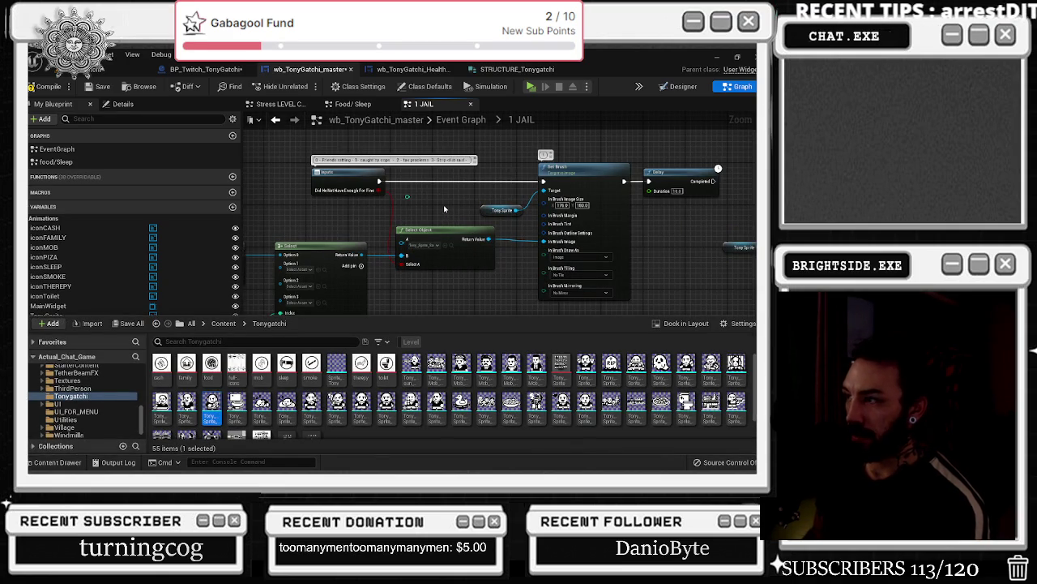
left_click_drag(443, 204, 280, 230)
left_click_drag(505, 187, 580, 260)
left_click_drag(578, 212, 541, 212)
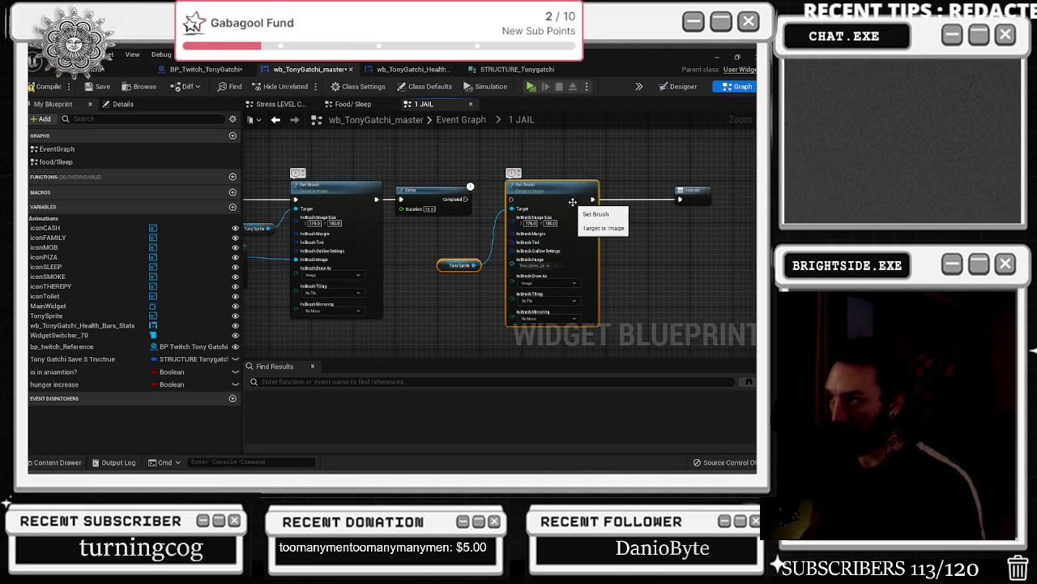
left_click(548, 266)
left_click(561, 266)
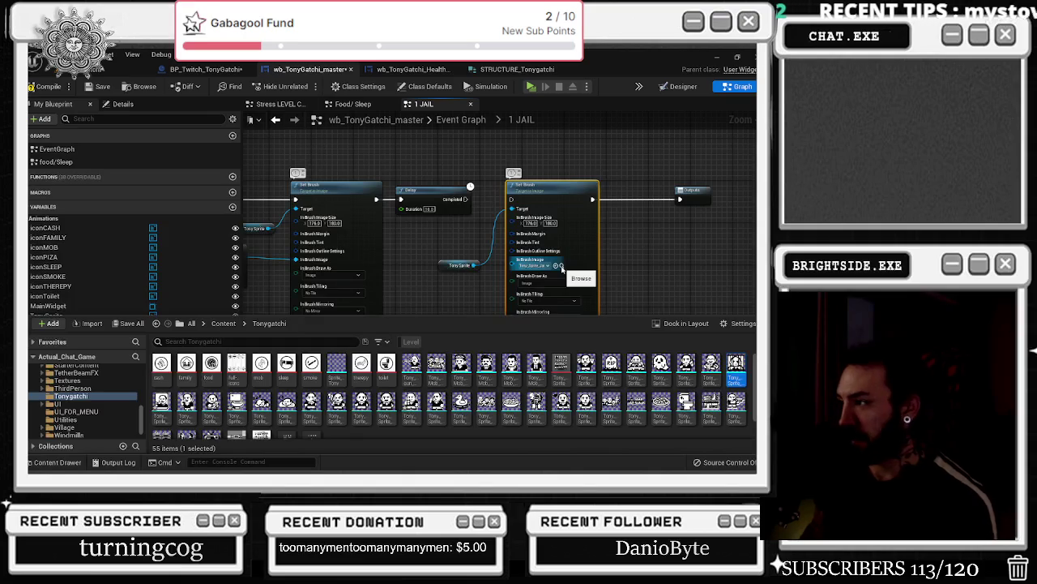
left_click(585, 288)
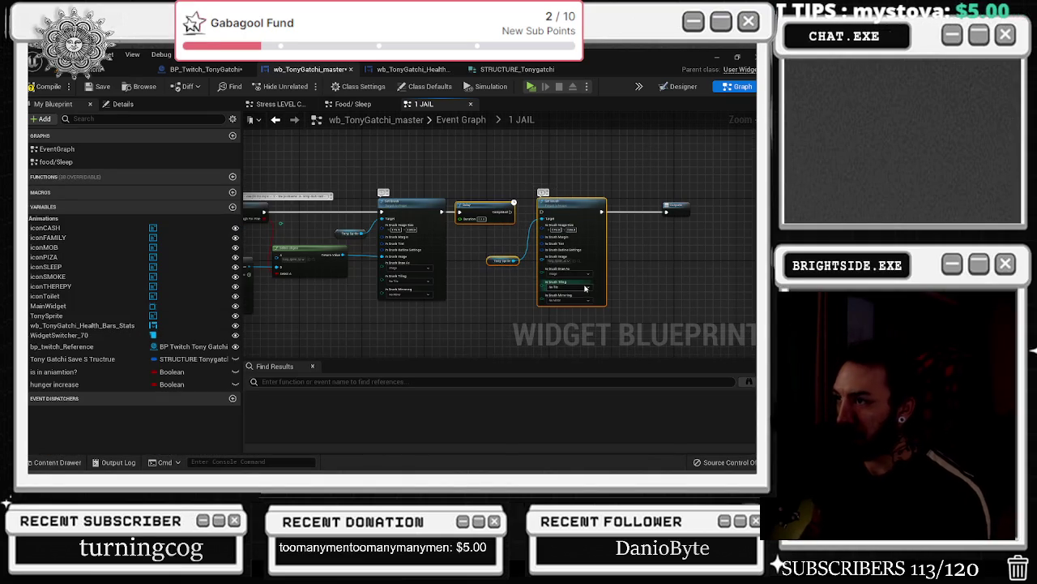
- Reposition the Delay and Set Brush group and wire the inputs node's execution to Delay
scroll(471, 233, "down", 4)
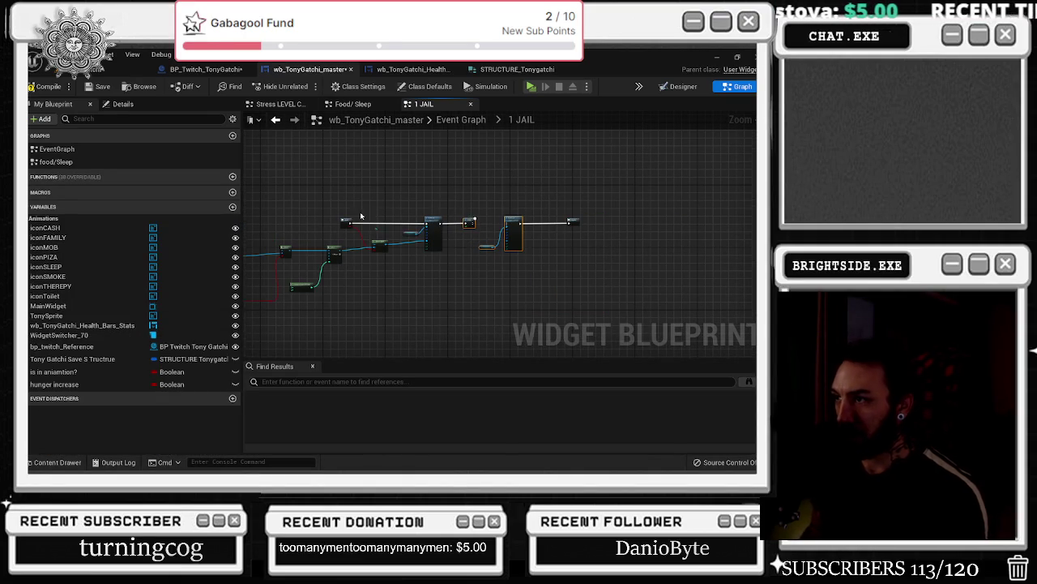
mouse_move(365, 206)
left_mouse_down()
mouse_move(577, 258)
mouse_move(653, 225)
mouse_move(695, 220)
left_mouse_up()
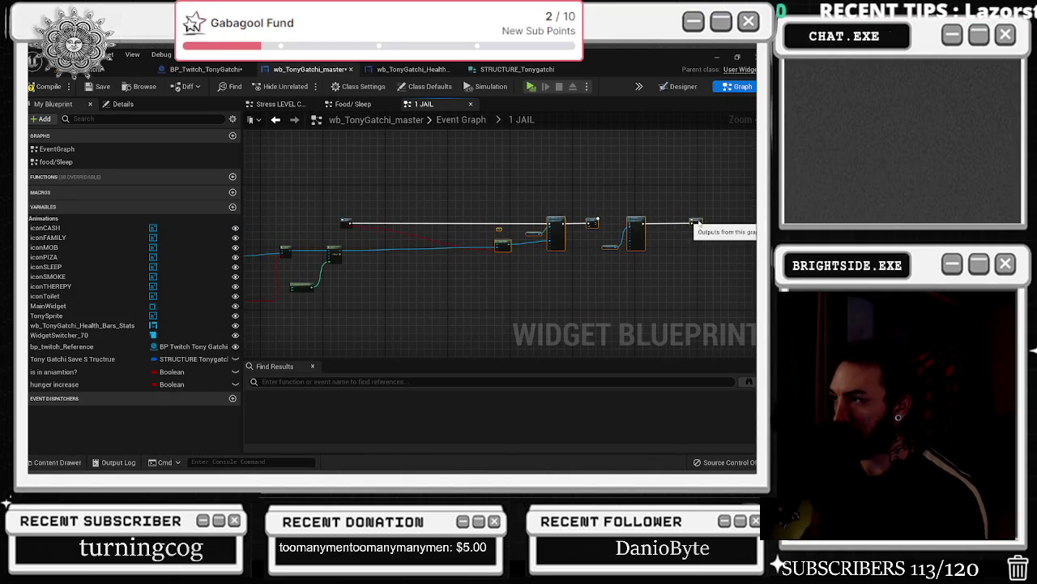
scroll(391, 226, "up", 3)
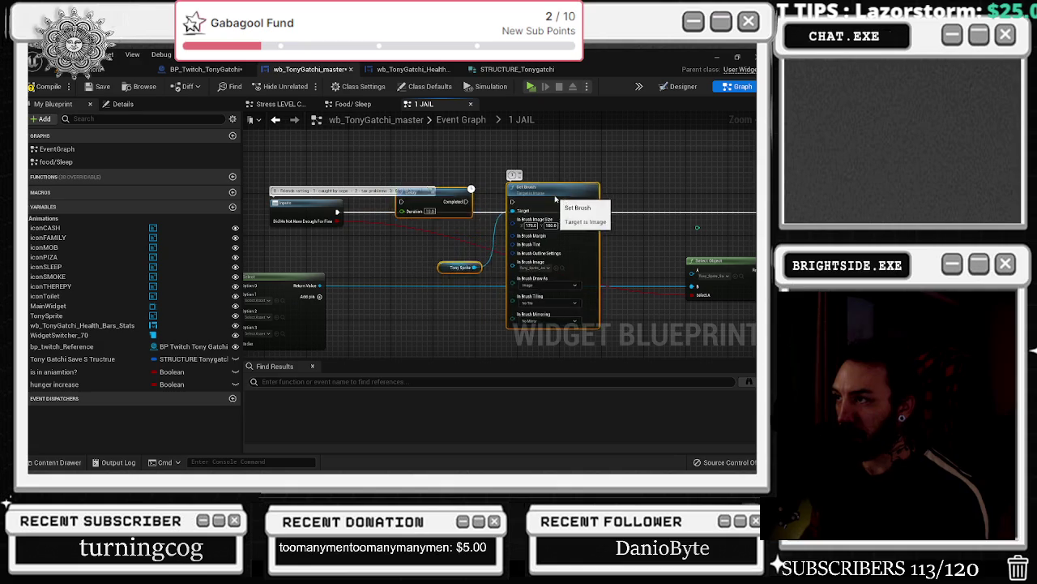
left_click_drag(556, 198, 556, 209)
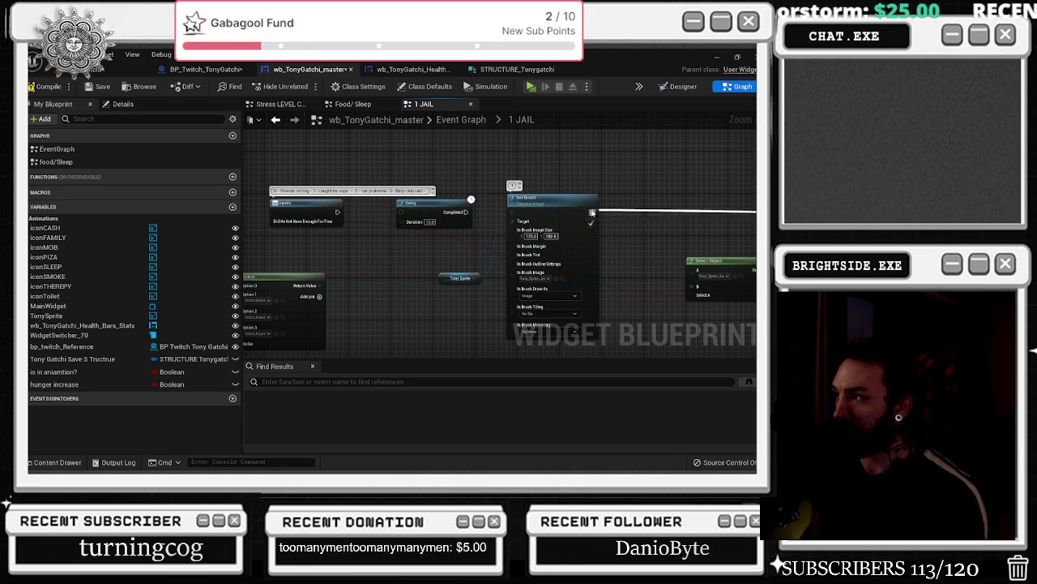
mouse_move(329, 221)
left_mouse_down()
mouse_move(394, 221)
mouse_move(313, 221)
mouse_move(406, 214)
left_mouse_up()
left_click(461, 176)
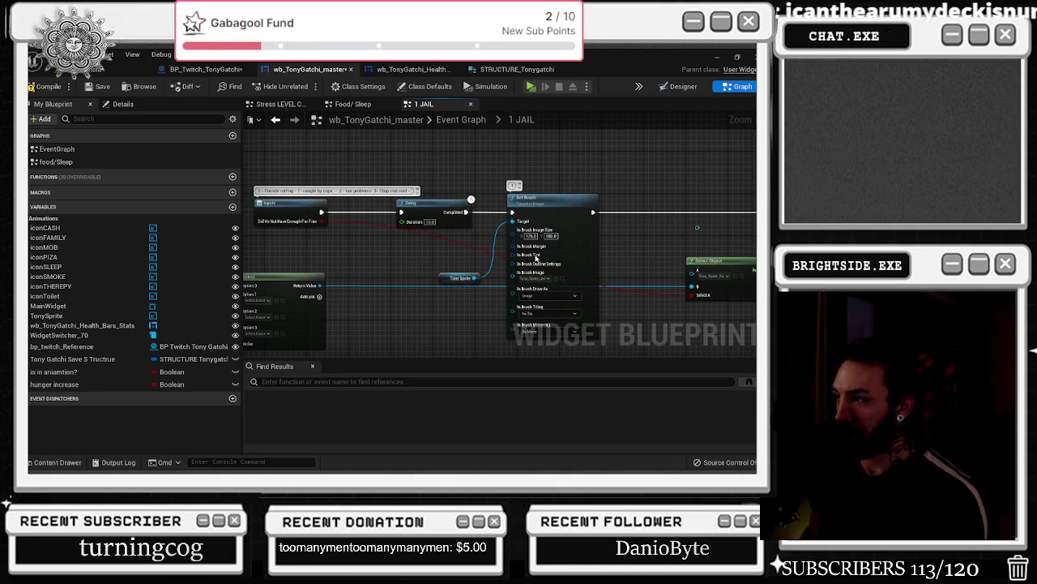
- Use the first Tony sprite in the second row as the Set Brush image
left_click(58, 462)
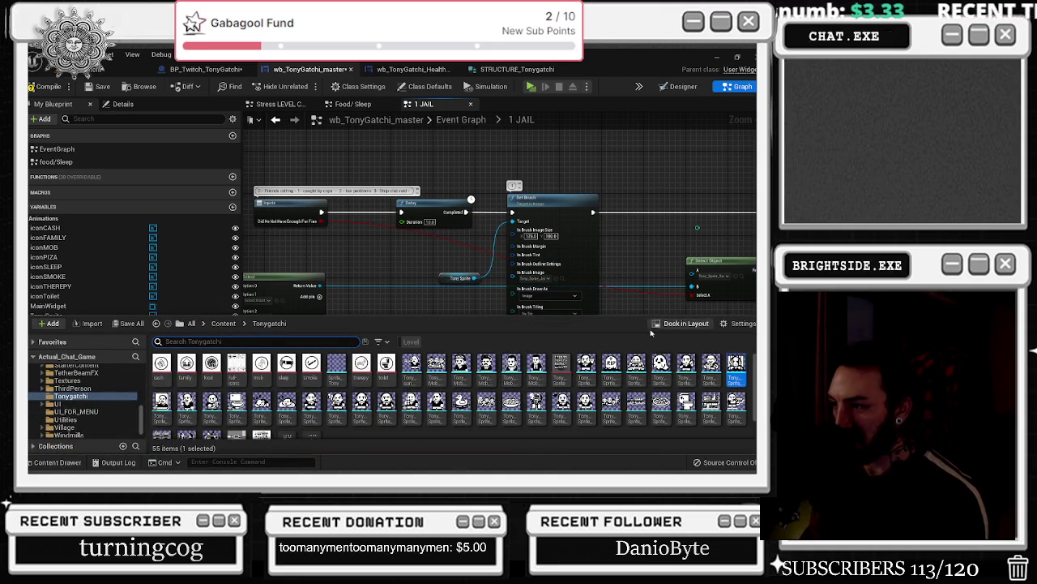
scroll(361, 389, "down", 1)
left_click(162, 417)
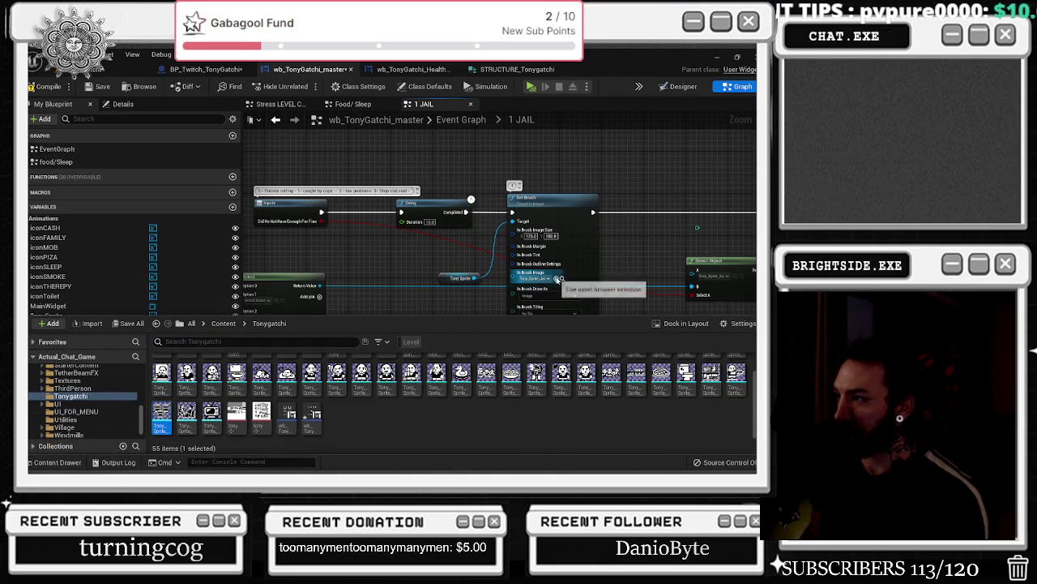
left_click(558, 279)
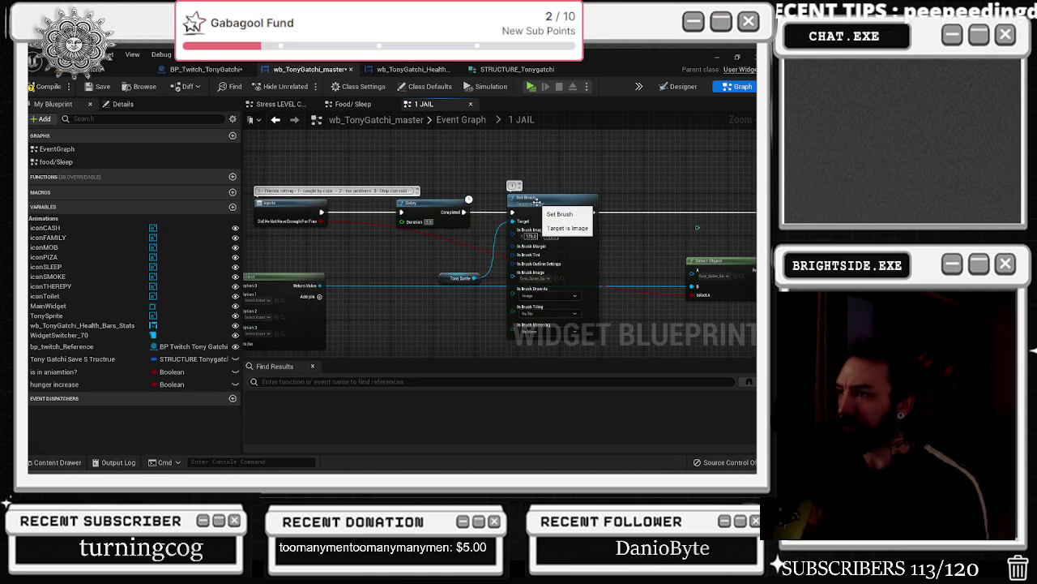
scroll(548, 175, "down", 2)
scroll(359, 288, "up", 2)
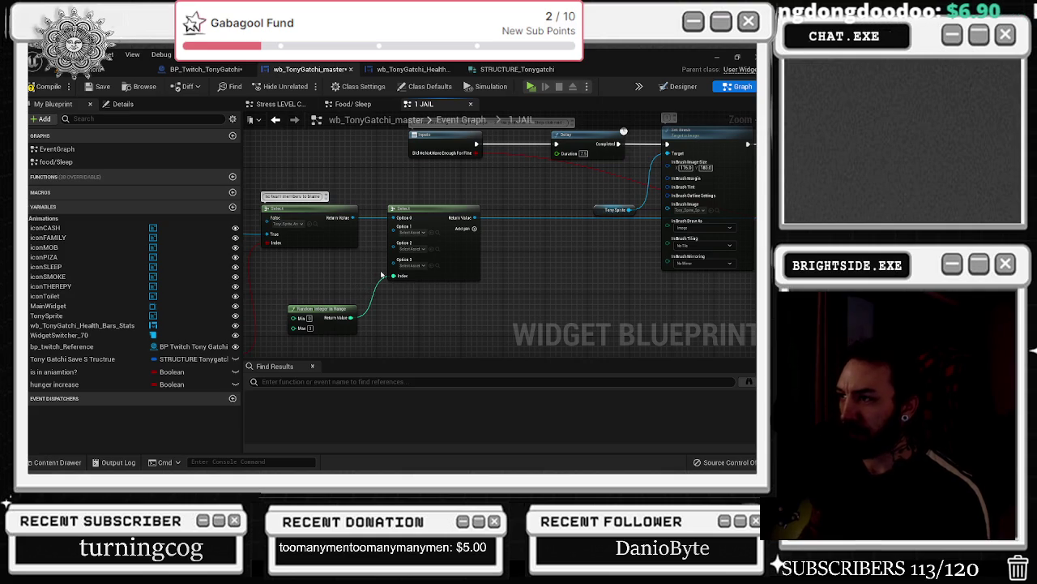
- Assign the last Tony sprite asset to Option 1 of the four-option Select
mouse_move(381, 274)
left_mouse_down()
mouse_move(405, 347)
mouse_move(538, 266)
left_mouse_up()
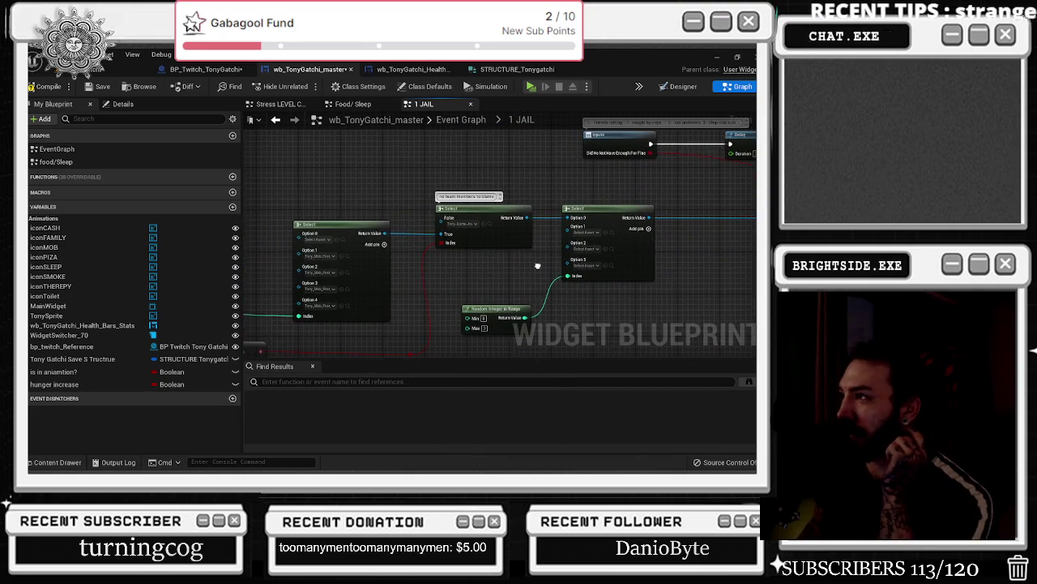
left_click_drag(606, 235, 532, 281)
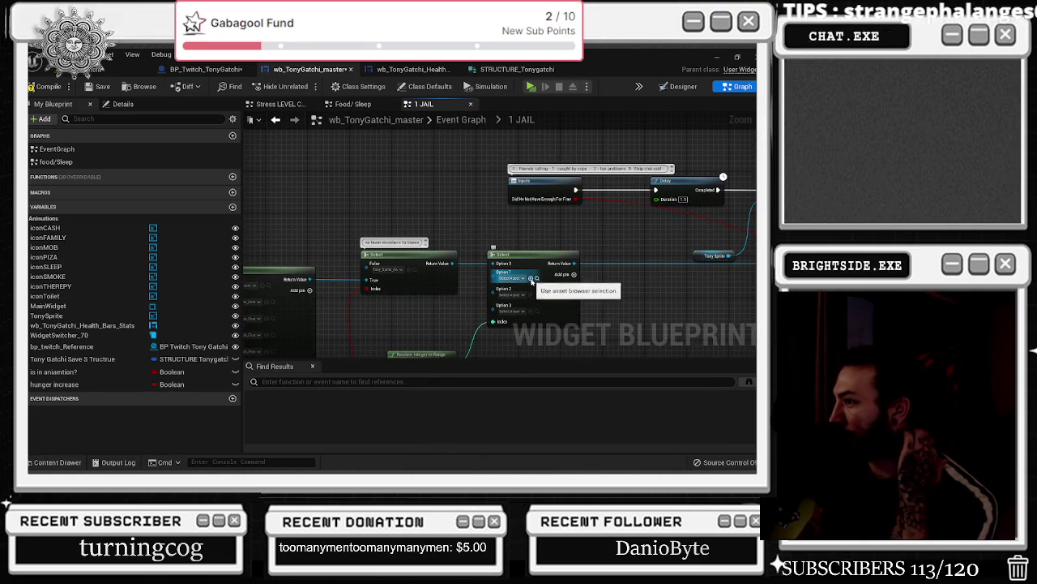
key("ctrl+space")
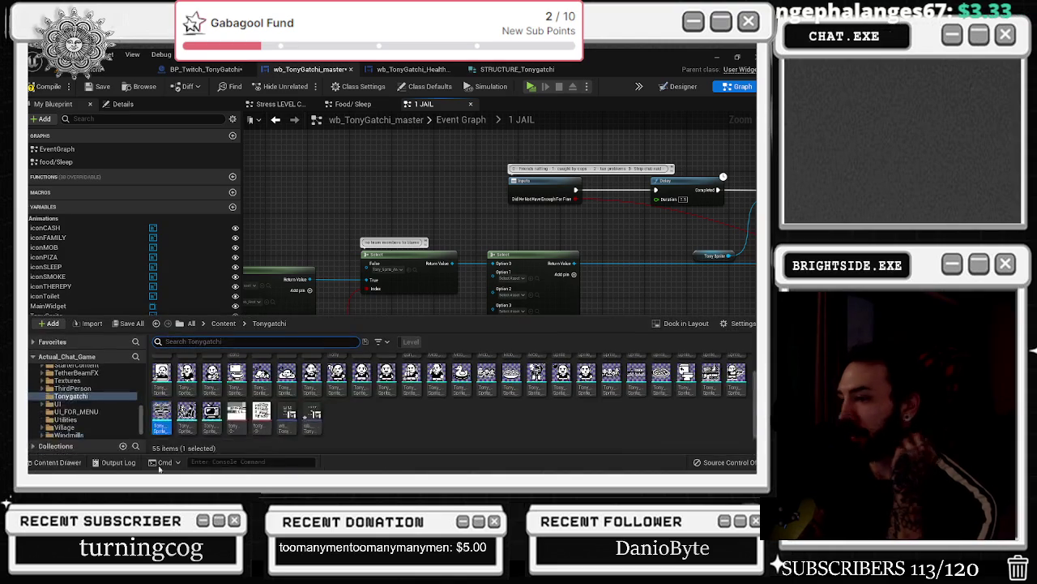
scroll(359, 423, "up", 2)
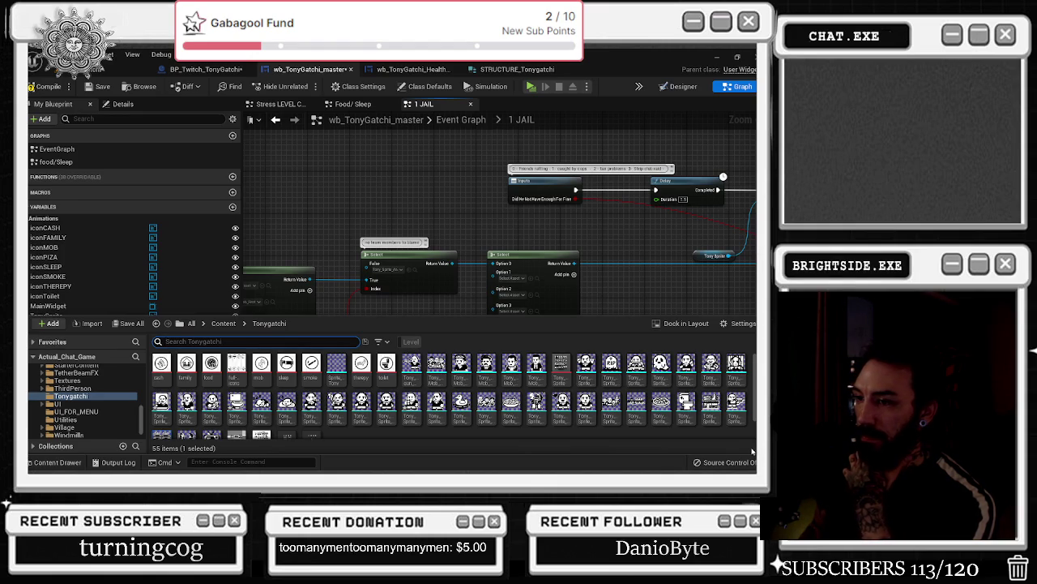
left_click(735, 402)
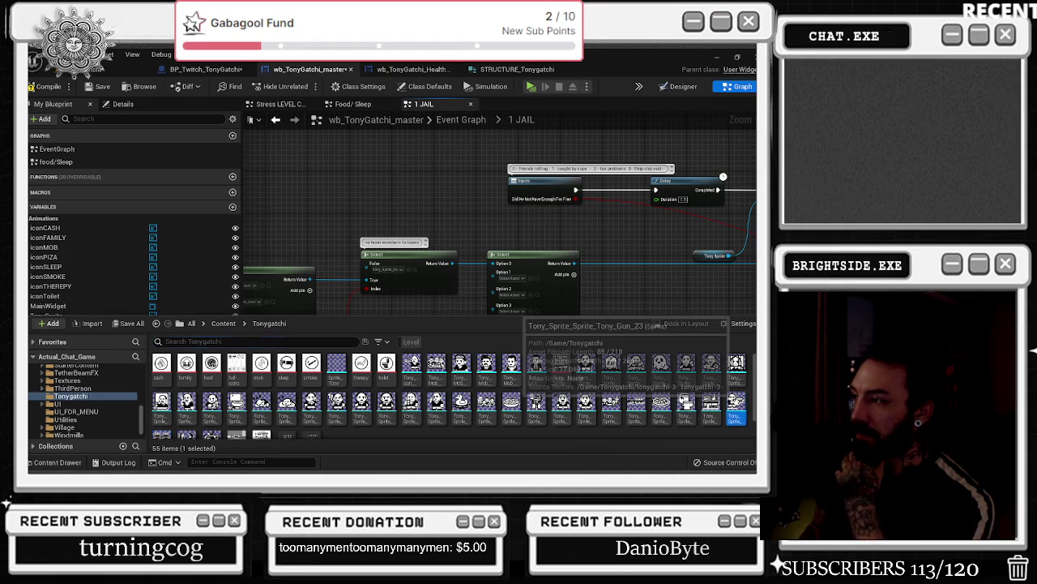
left_click(532, 278)
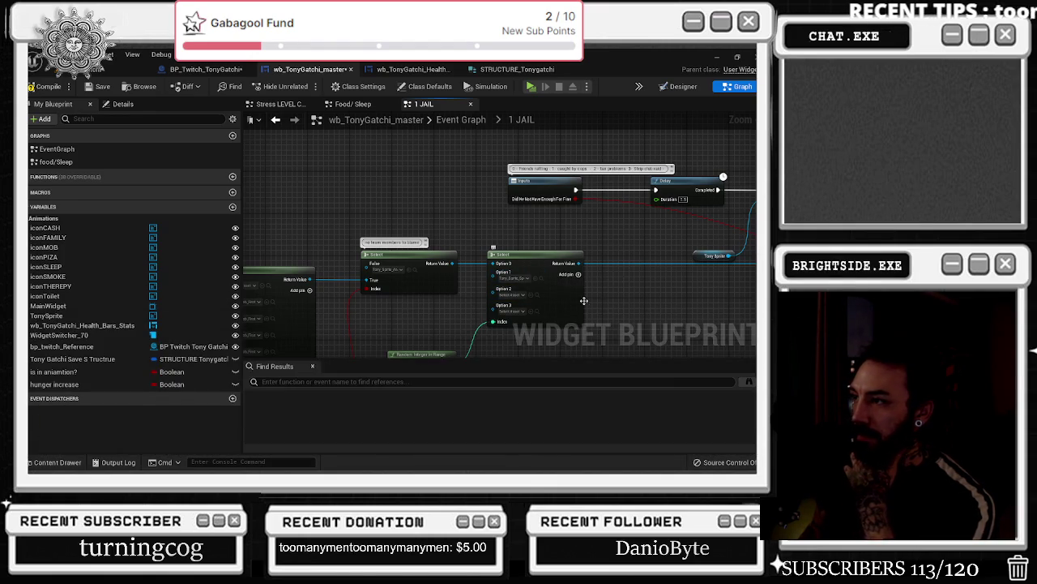
- Pick the Tony_Sprite_Sad_MONEY_6 sprite from the Tonygatchi assets
left_click(70, 463)
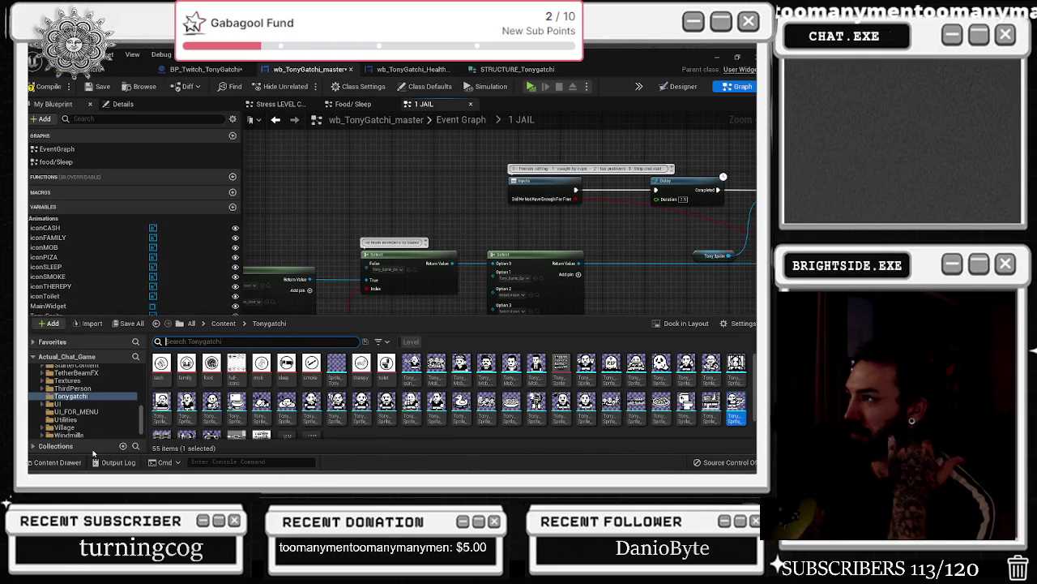
left_click(570, 281)
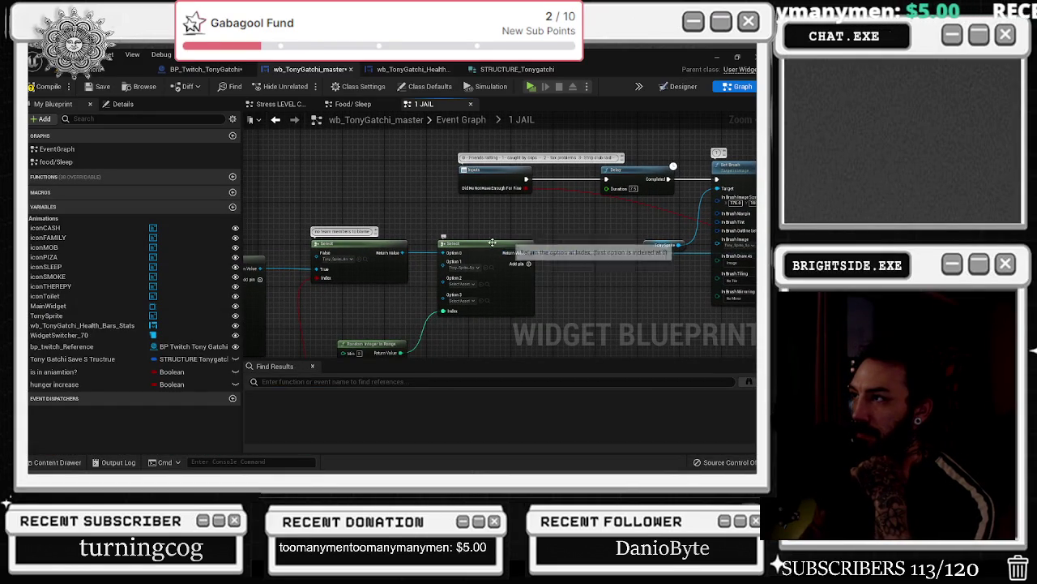
left_click(58, 462)
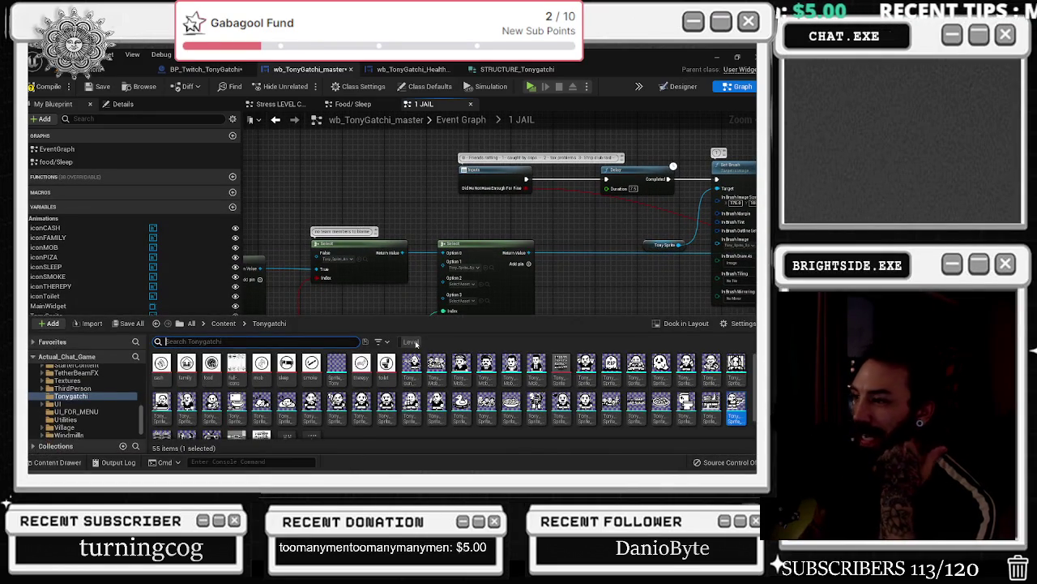
scroll(429, 361, "down", 1)
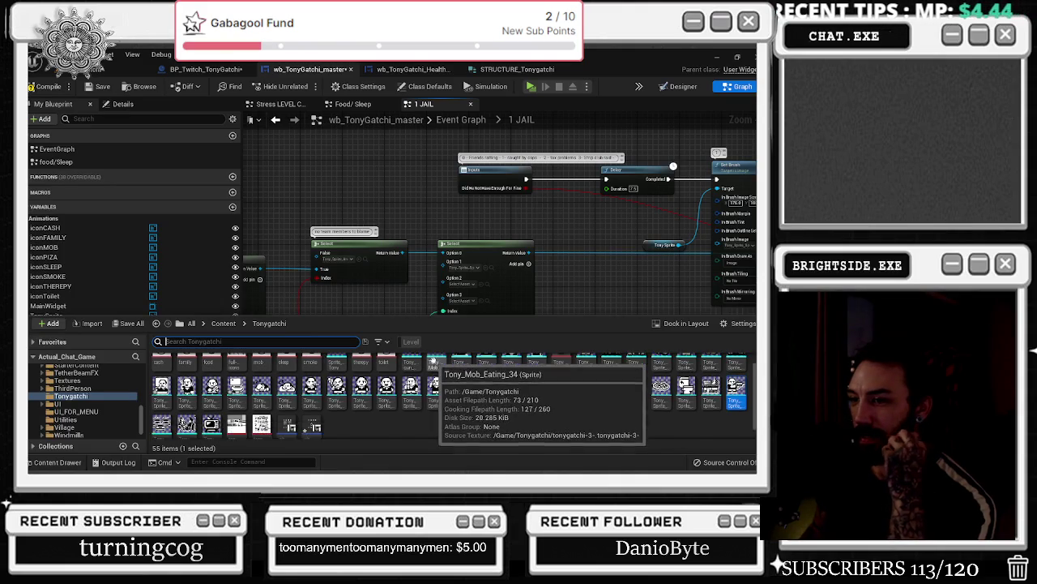
left_click(211, 387)
left_click(486, 284)
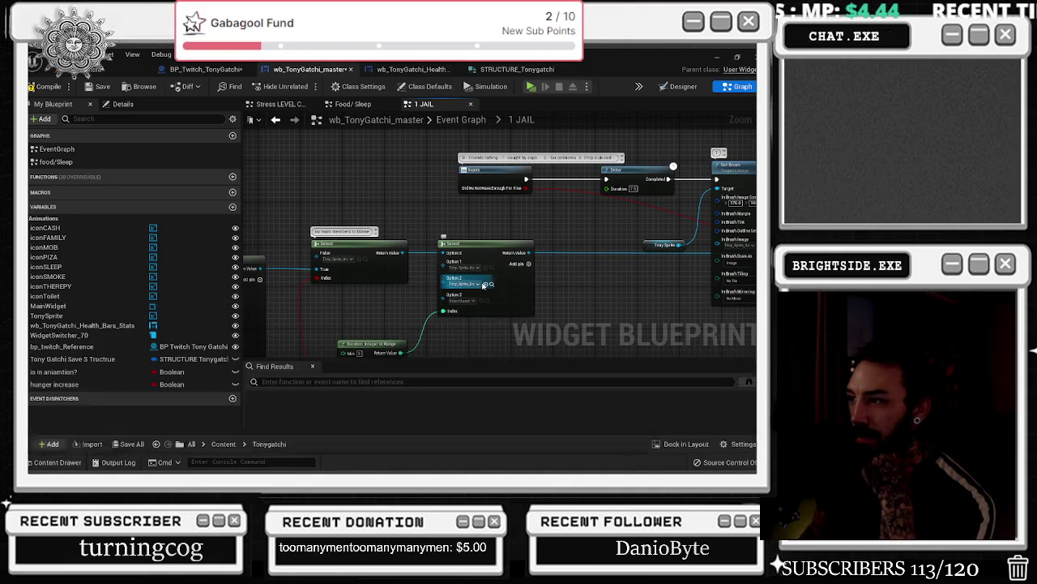
- Check which sprites the Set Brush image and Select Options 1 and 2 use
left_click(57, 462)
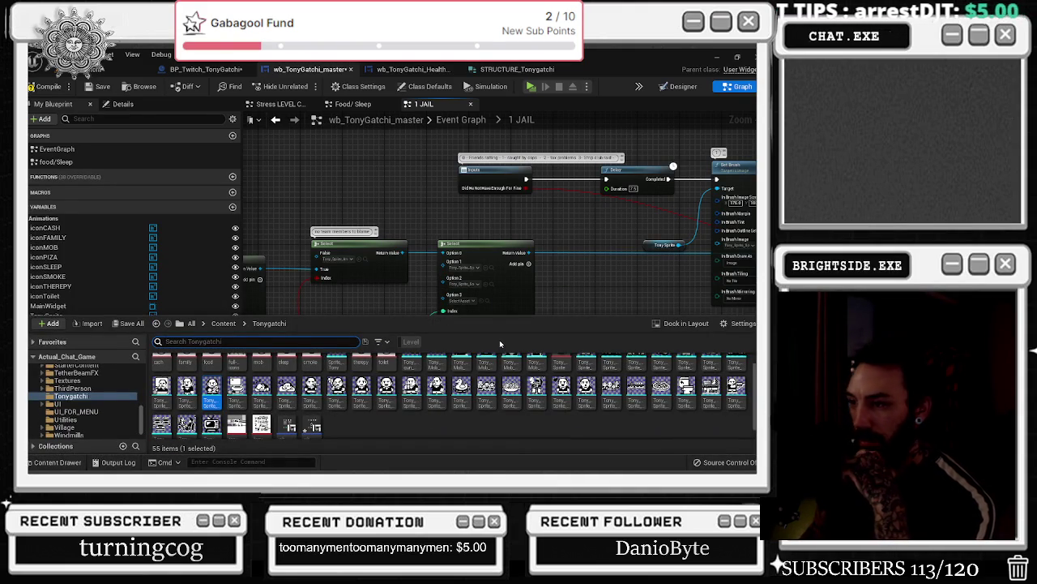
mouse_move(185, 428)
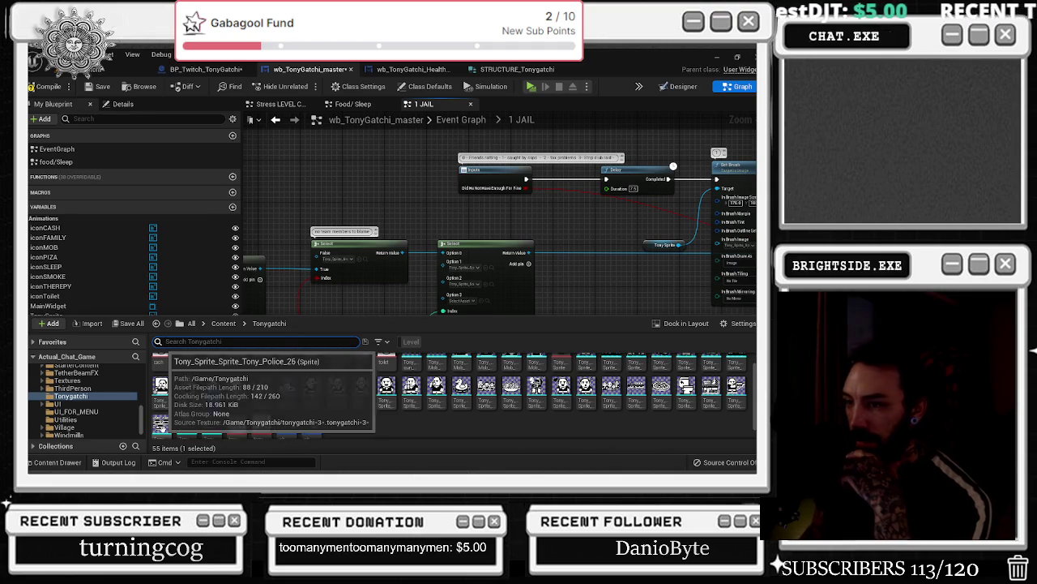
left_click_drag(577, 288, 416, 302)
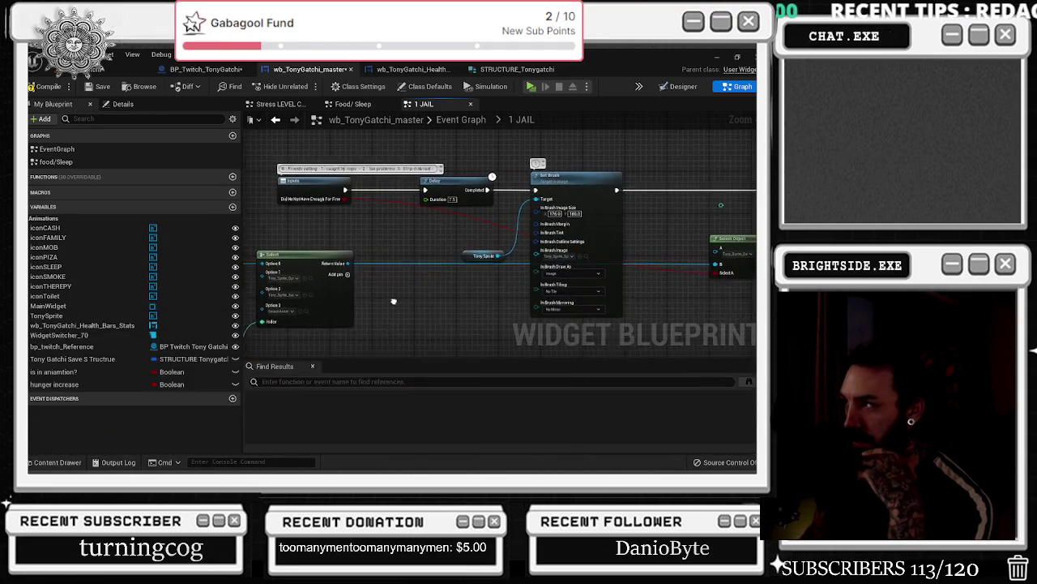
left_click(586, 256)
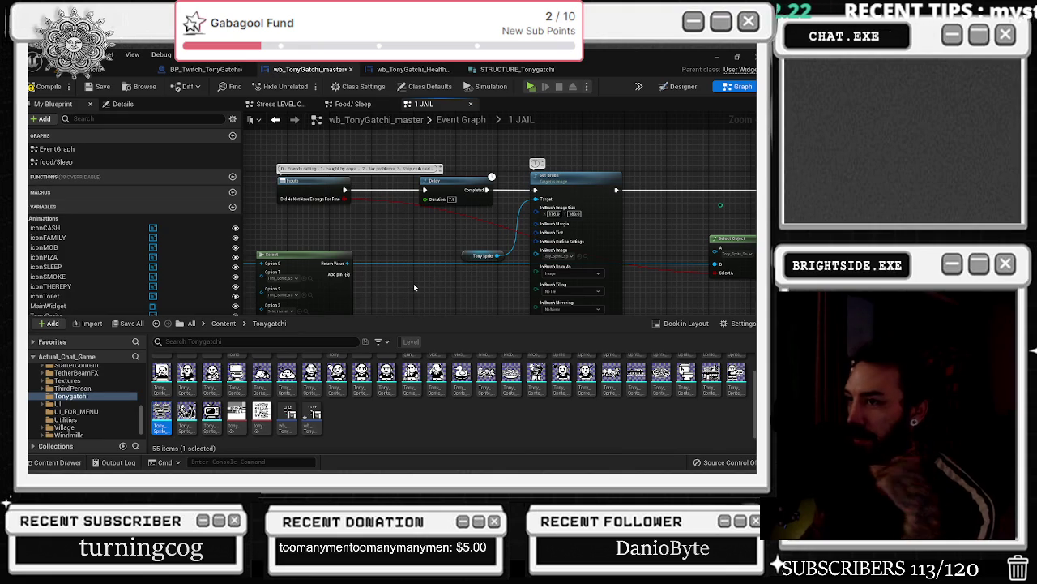
left_click(309, 296)
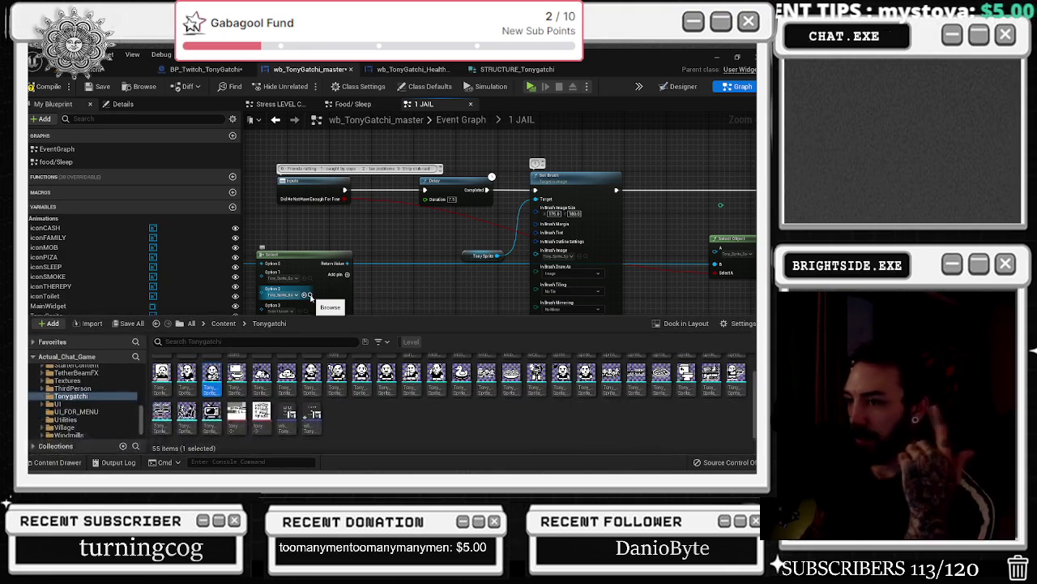
left_click(407, 272)
left_click(310, 295)
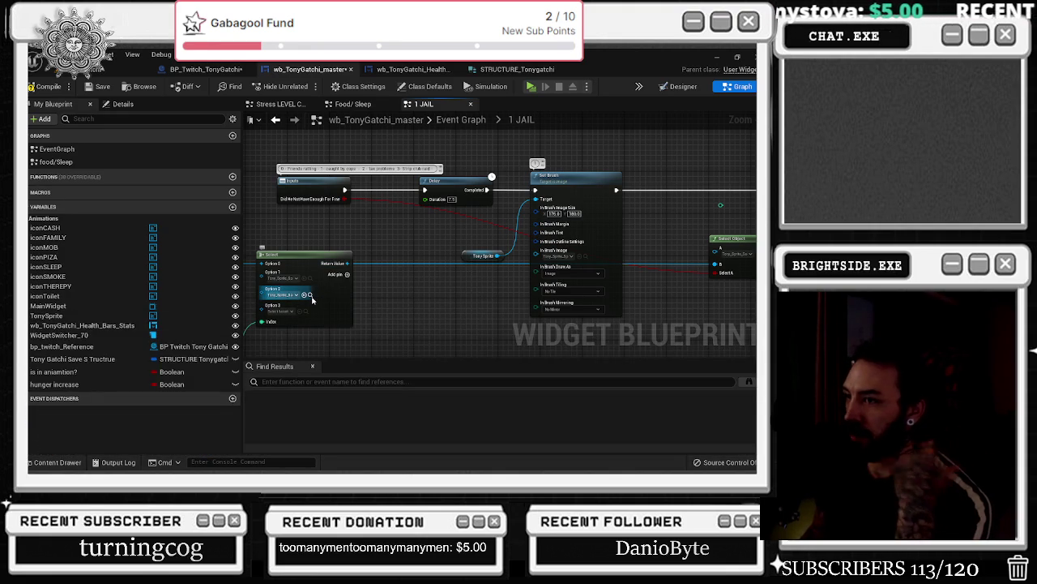
left_click(310, 295)
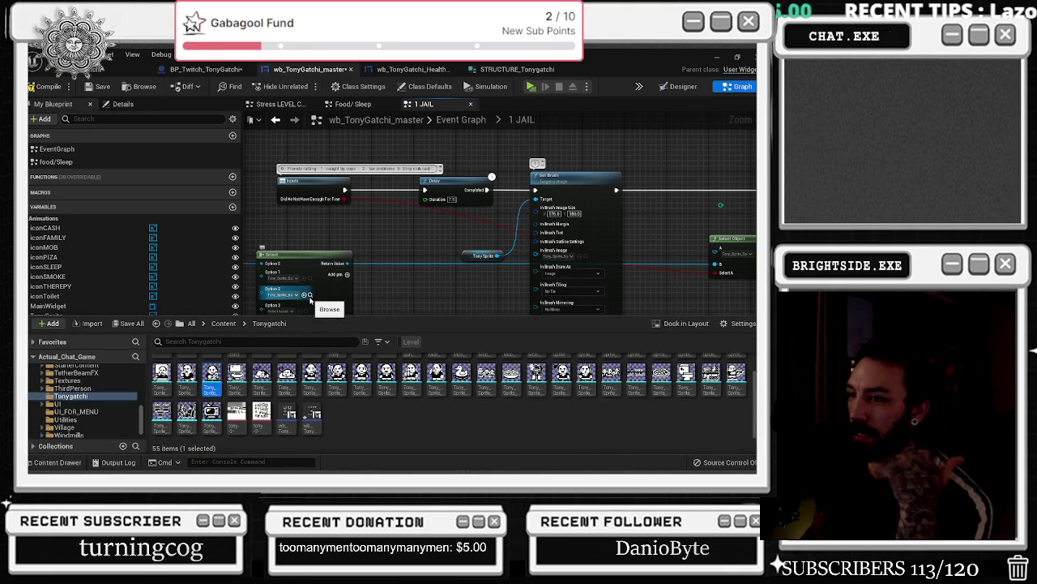
left_click(310, 279)
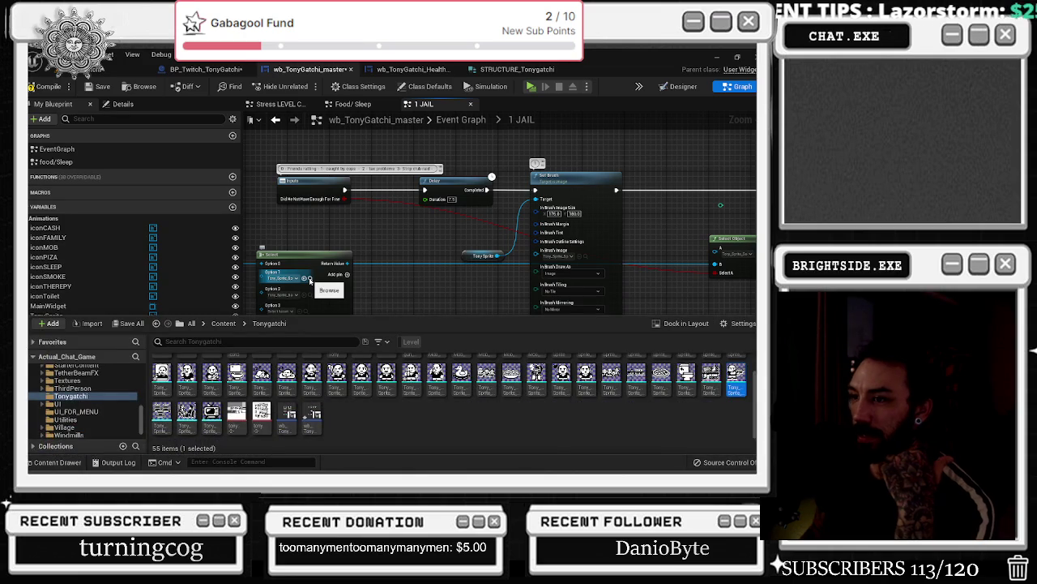
left_click(308, 277)
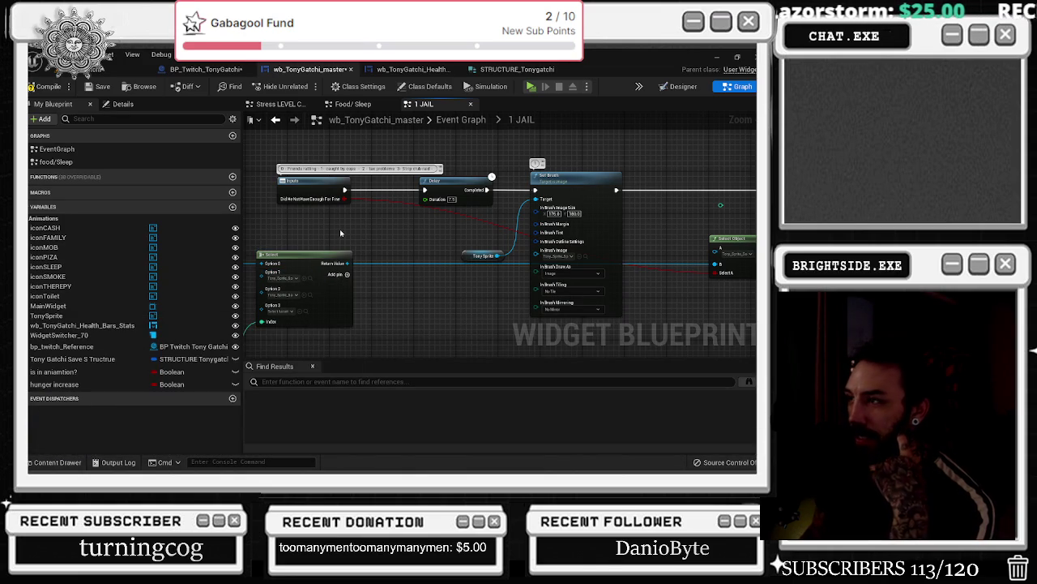
left_click(309, 295)
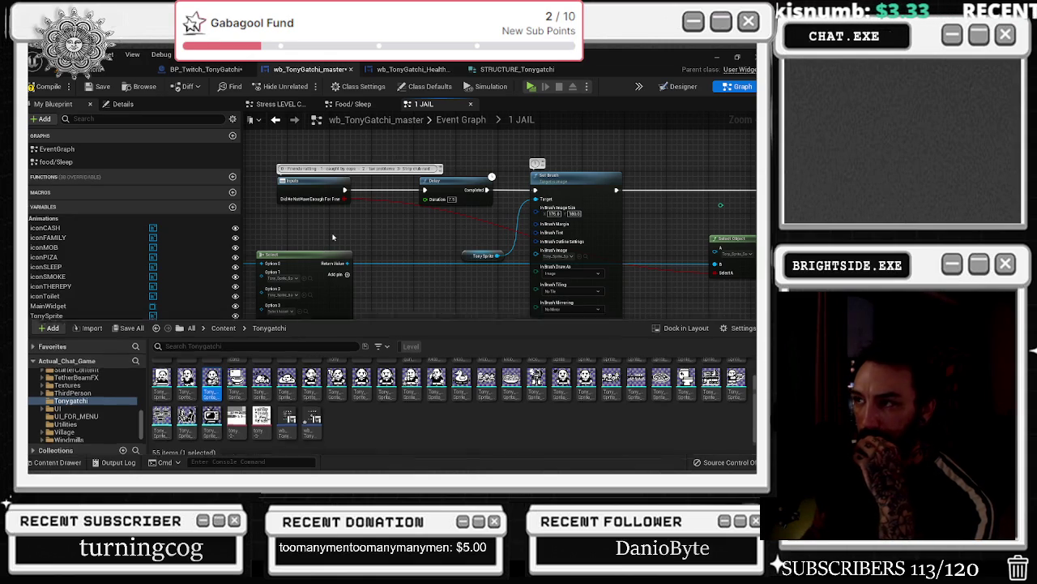
left_click_drag(322, 250, 422, 219)
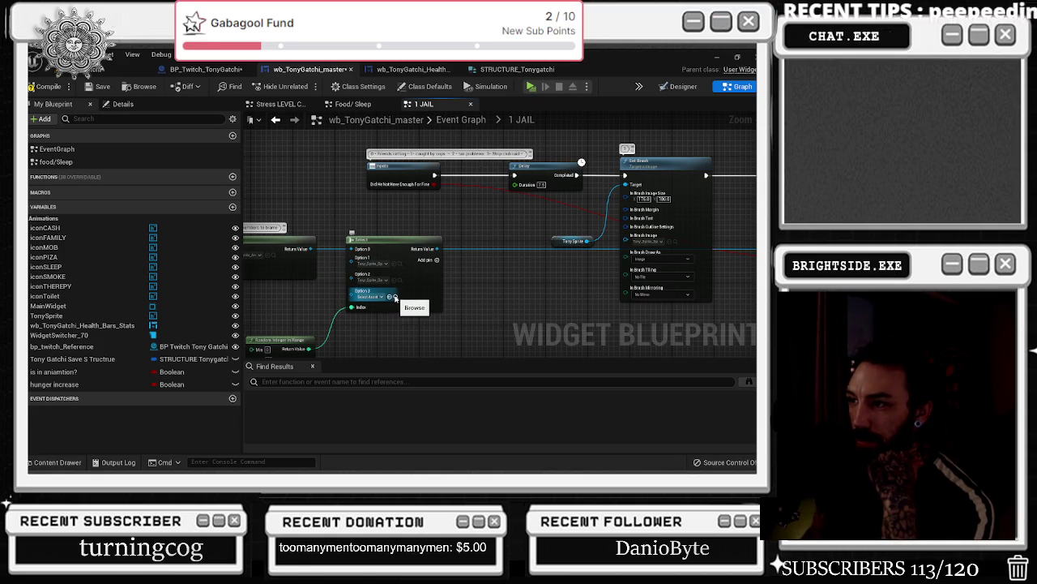
- Drag a Tony sprite asset onto the Select node's Option 3 pin
left_click(59, 462)
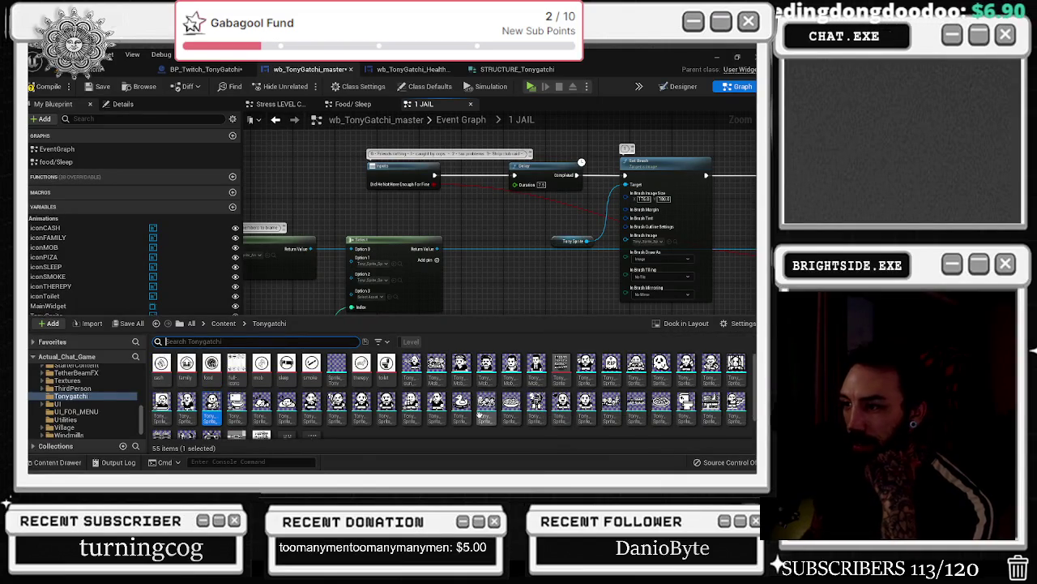
scroll(416, 420, "down", 2)
scroll(409, 418, "up", 1)
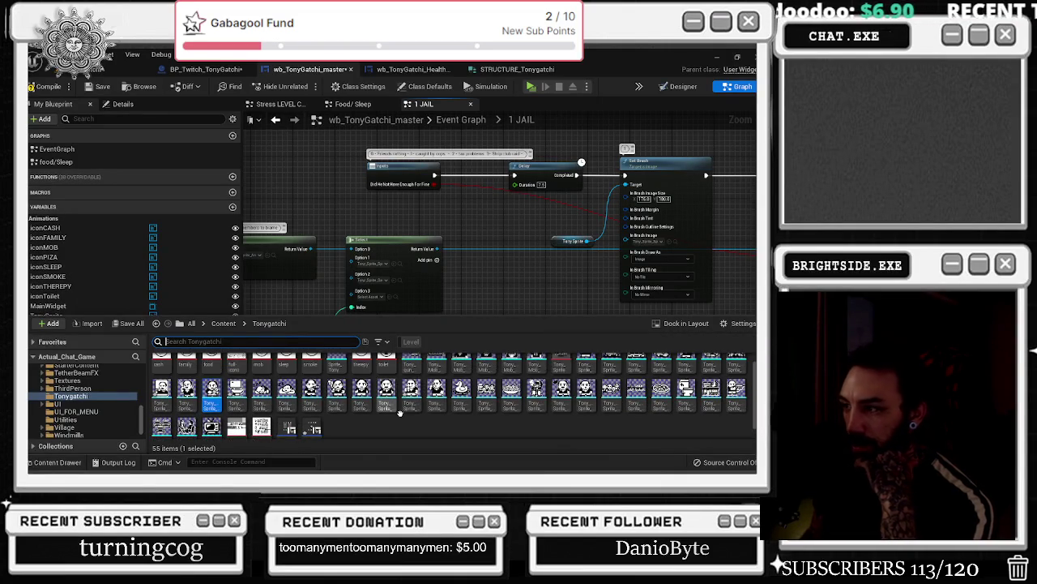
left_click_drag(712, 389, 390, 299)
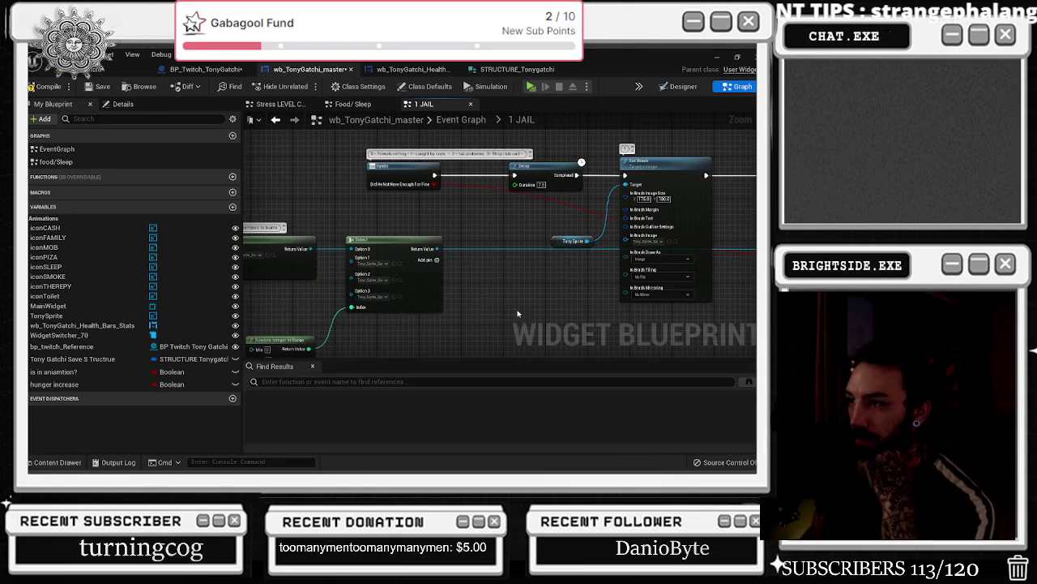
scroll(502, 316, "down", 3)
scroll(451, 324, "up", 3)
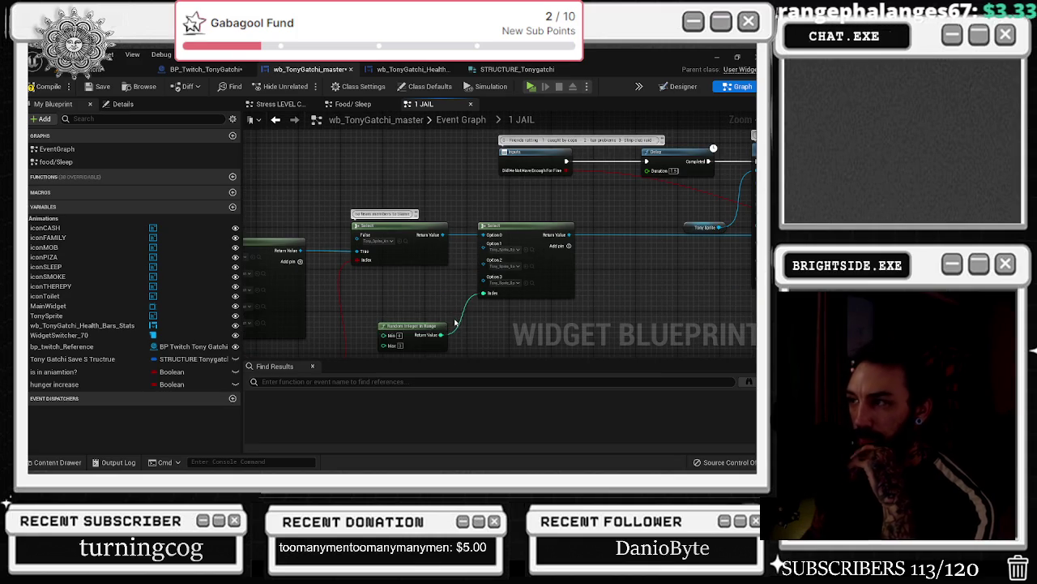
- Wire the Delay's Completed output into the second Set Brush node
scroll(487, 320, "down", 3)
scroll(487, 295, "up", 3)
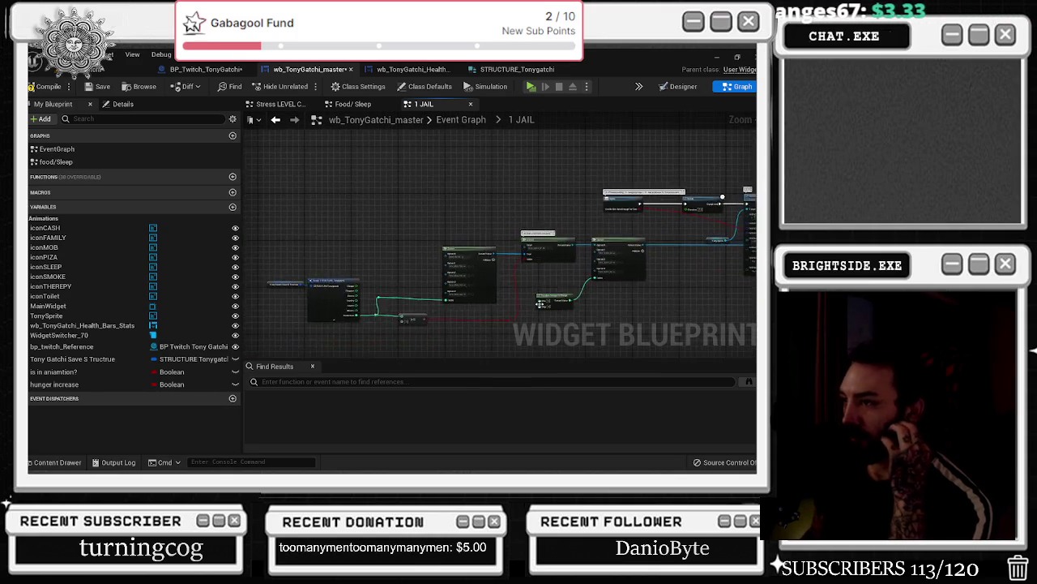
scroll(487, 295, "down", 2)
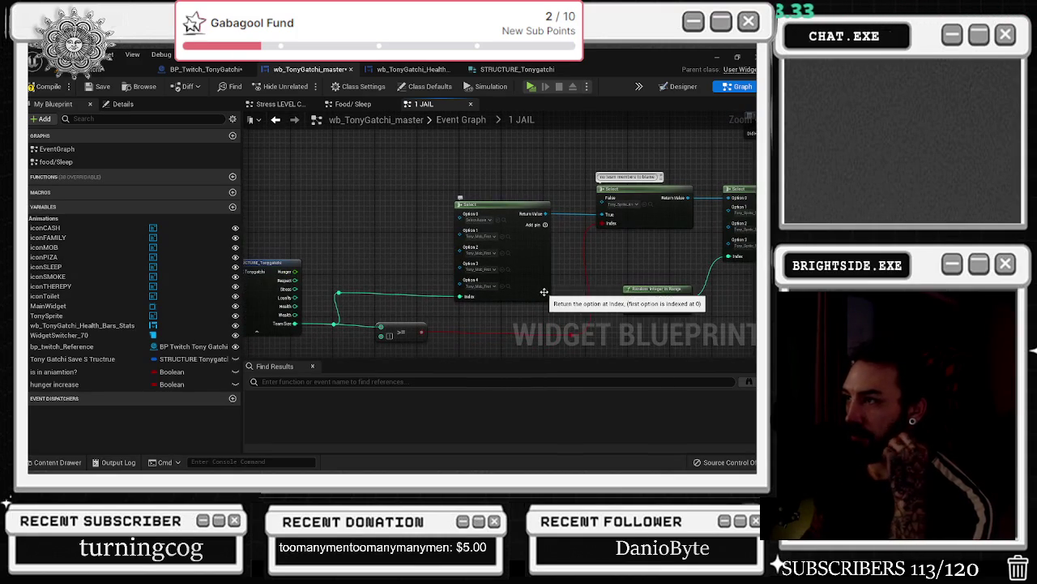
scroll(543, 292, "down", 3)
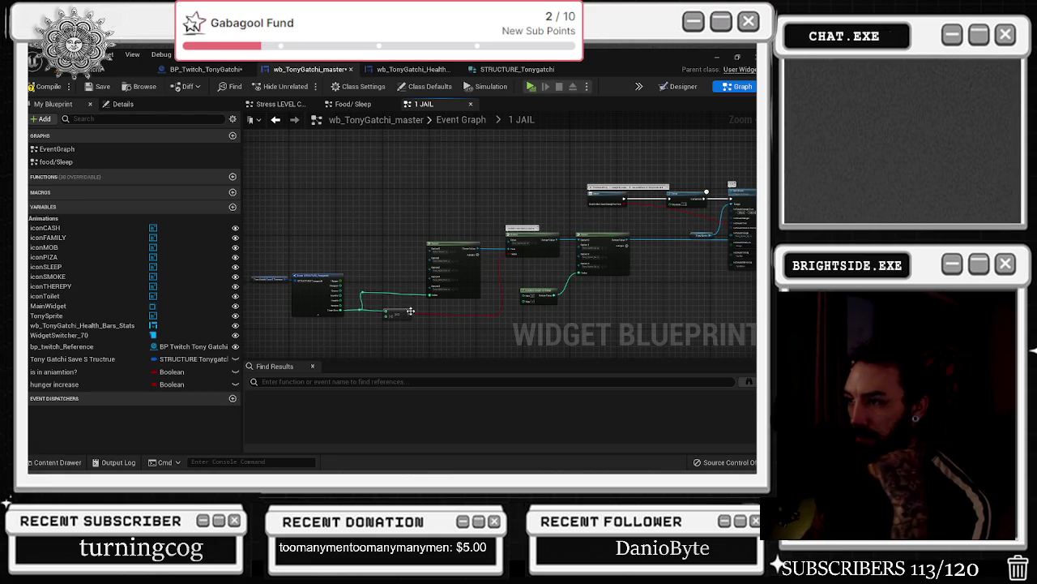
scroll(564, 265, "up", 3)
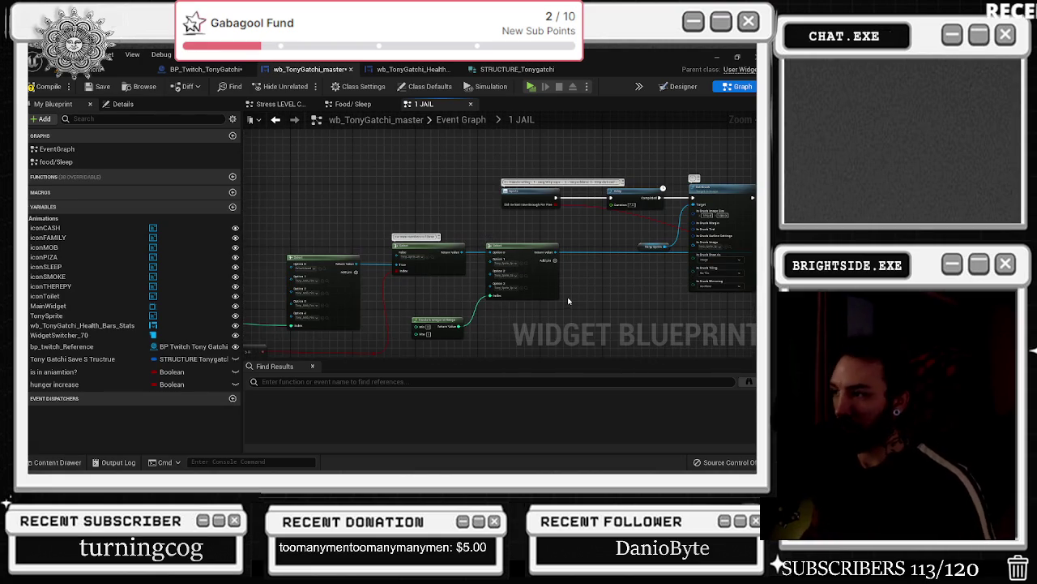
left_click_drag(566, 300, 368, 249)
scroll(453, 209, "up", 2)
left_click_drag(435, 216, 488, 216)
- Move the Outputs node further right
scroll(562, 189, "down", 1)
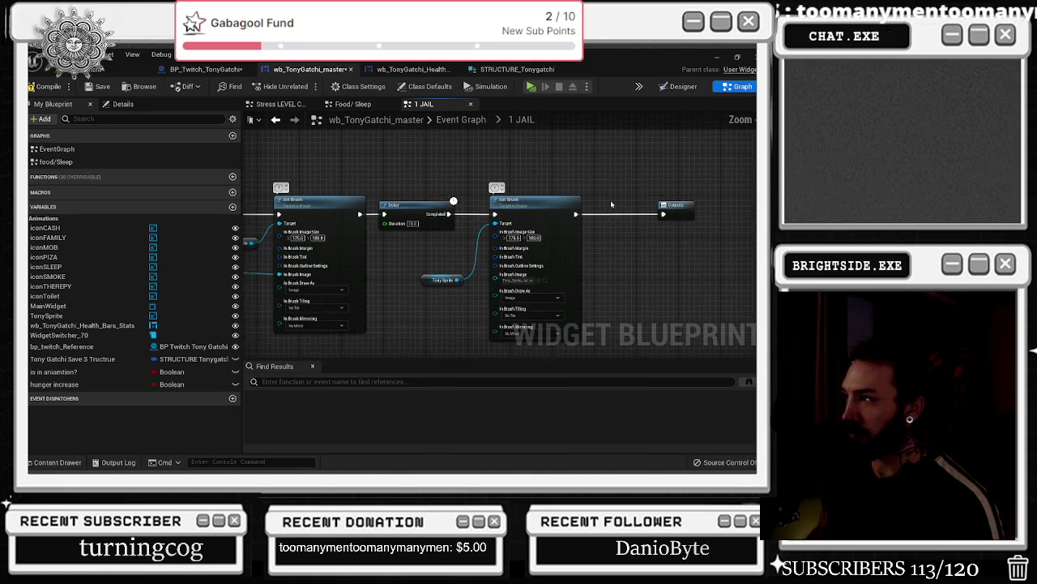
scroll(410, 301, "down", 3)
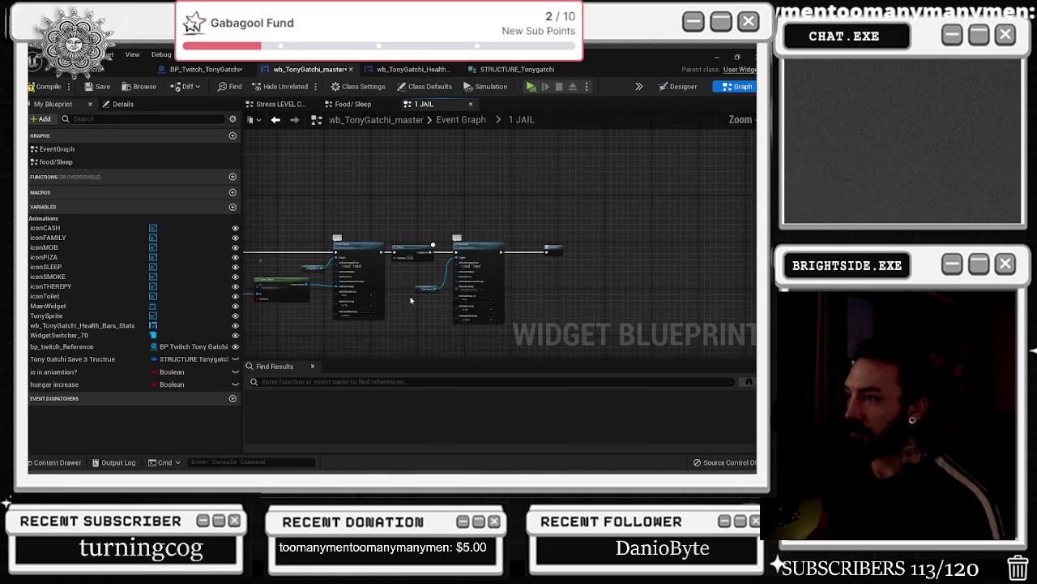
left_click_drag(559, 247, 658, 250)
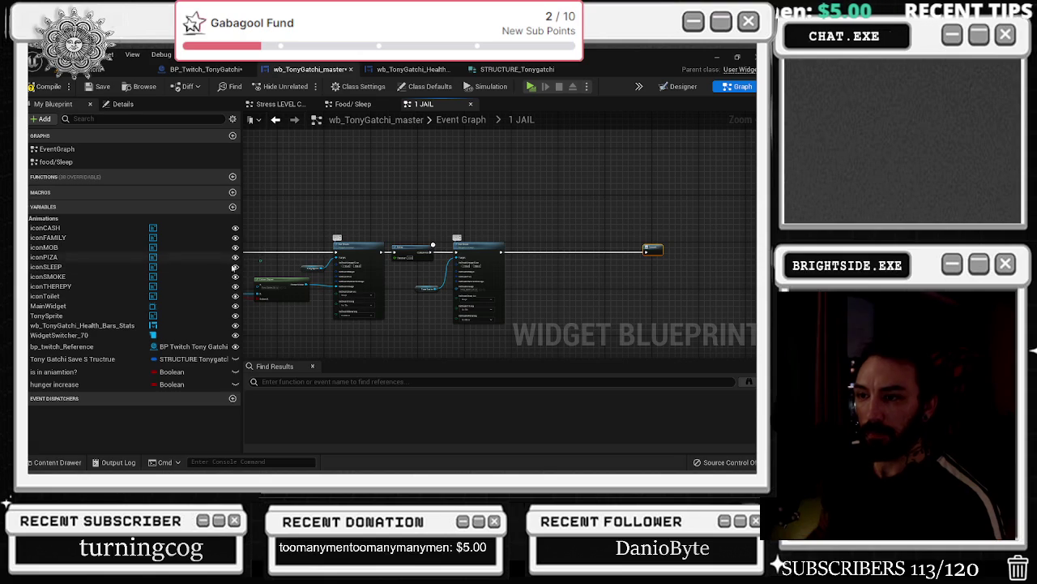
left_click(77, 347)
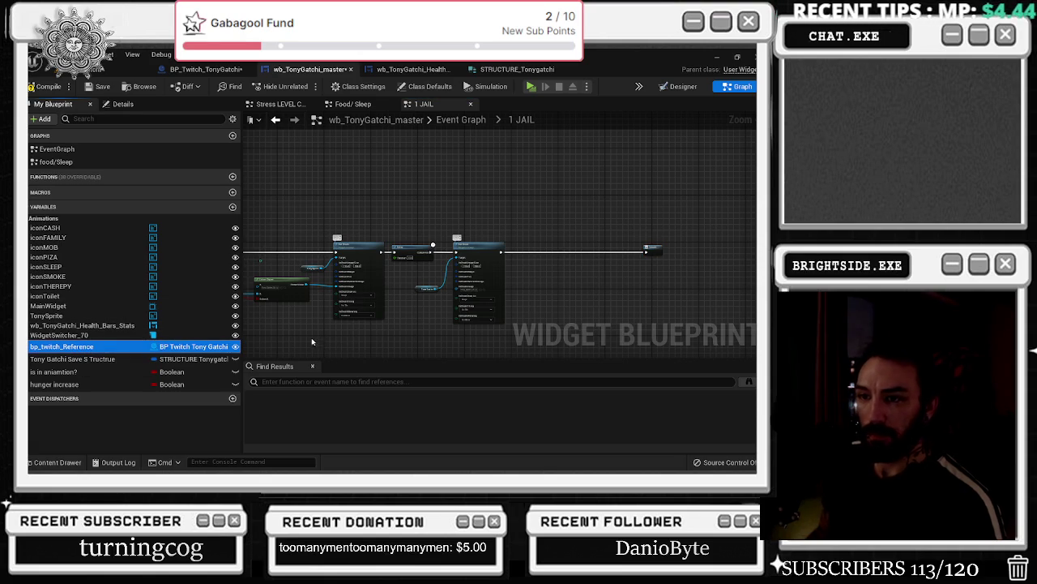
- Add bp_twitch_Reference, Get Twitch Chat and Send Twitch Message, running after Set Brush
mouse_move(89, 347)
left_mouse_down()
mouse_move(509, 269)
mouse_move(522, 227)
mouse_move(538, 230)
left_mouse_up()
type("get twit")
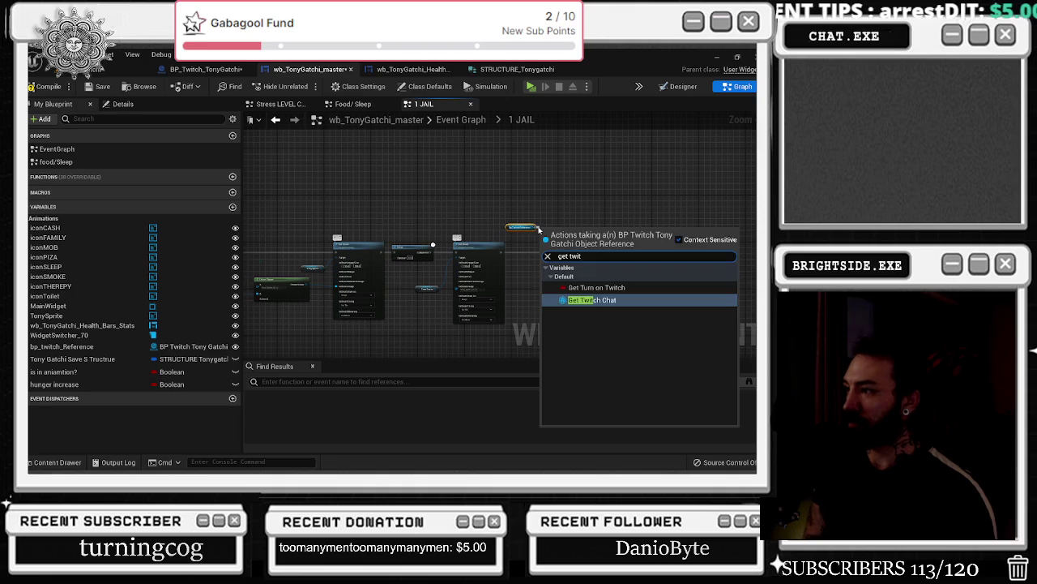
key("Return")
scroll(539, 230, "up", 2)
mouse_move(593, 233)
left_mouse_down()
mouse_move(607, 247)
mouse_move(592, 258)
left_mouse_up()
type("send")
key("Return")
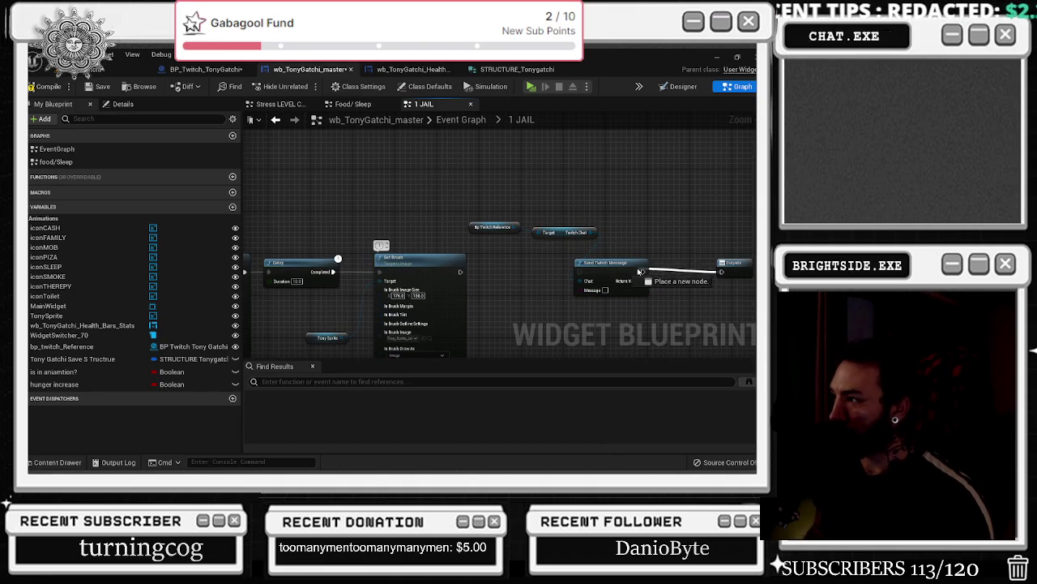
left_click_drag(463, 271, 580, 271)
- Move the Twitch reference nodes left and search 'sele' for the Message input
mouse_move(483, 203)
left_mouse_down()
mouse_move(527, 243)
mouse_move(561, 233)
mouse_move(504, 227)
left_mouse_up()
left_click_drag(587, 292, 615, 287)
scroll(614, 275, "down", 2)
type("sele")
key("Down")
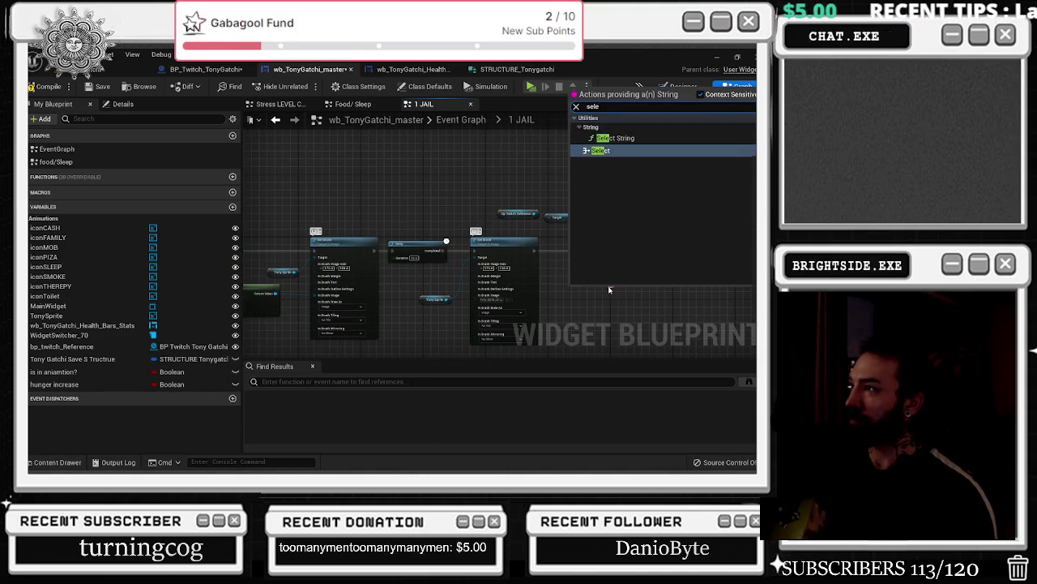
- Add the Select node for Message and wire the random integer into its Index
key("Return")
mouse_move(621, 300)
left_mouse_down()
mouse_move(681, 268)
mouse_move(745, 254)
mouse_move(657, 307)
left_mouse_up()
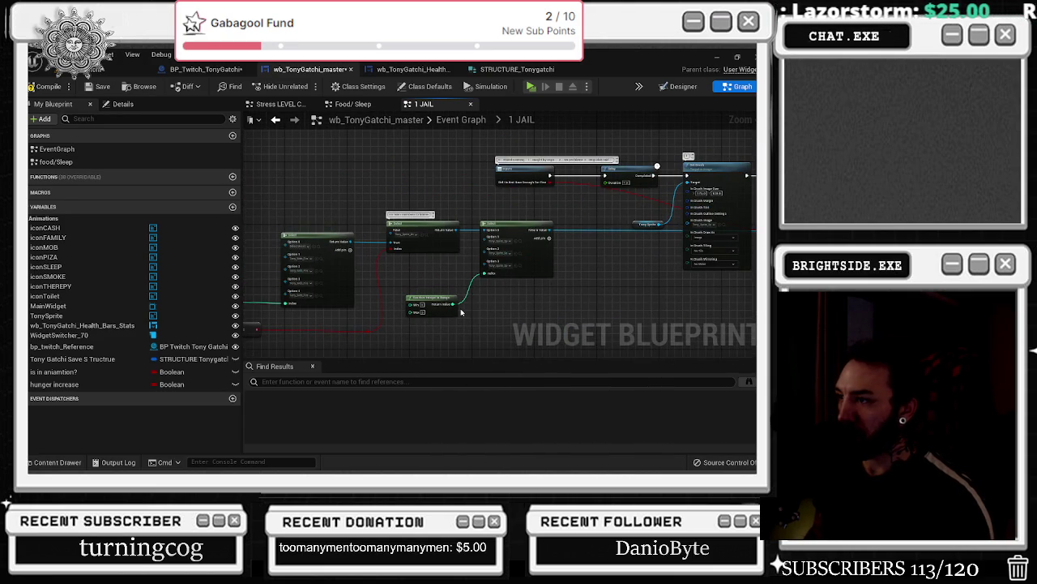
mouse_move(468, 292)
left_mouse_down()
mouse_move(754, 285)
mouse_move(560, 289)
left_mouse_up()
scroll(556, 291, "up", 3)
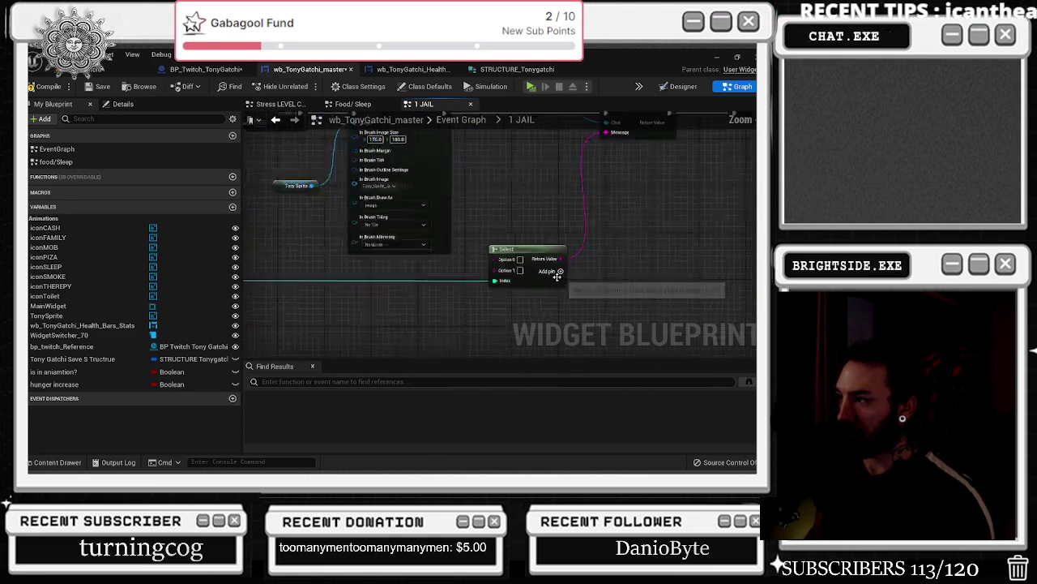
scroll(556, 291, "down", 4)
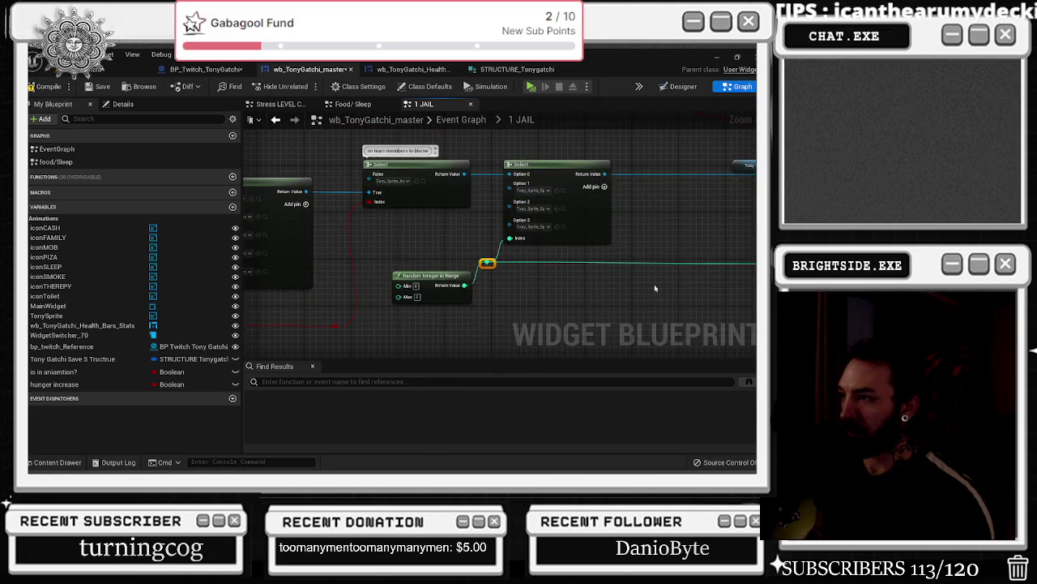
- Bring the >= node into view and add a reroute point on its red wire
left_click(429, 292)
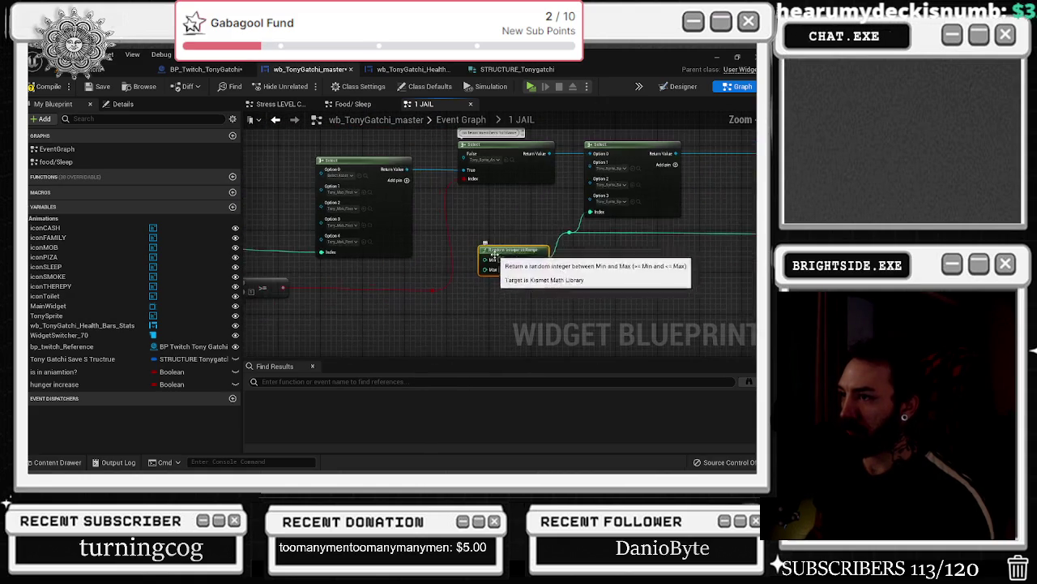
left_click_drag(486, 267, 534, 277)
left_click(371, 278)
left_click_drag(371, 278, 542, 266)
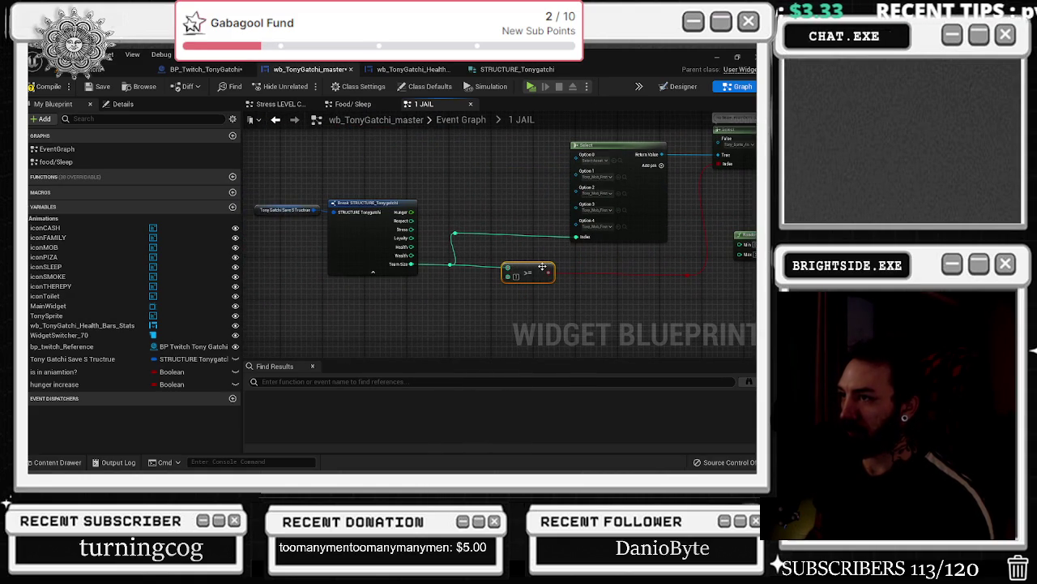
scroll(542, 267, "down", 2)
left_click_drag(474, 244, 385, 264)
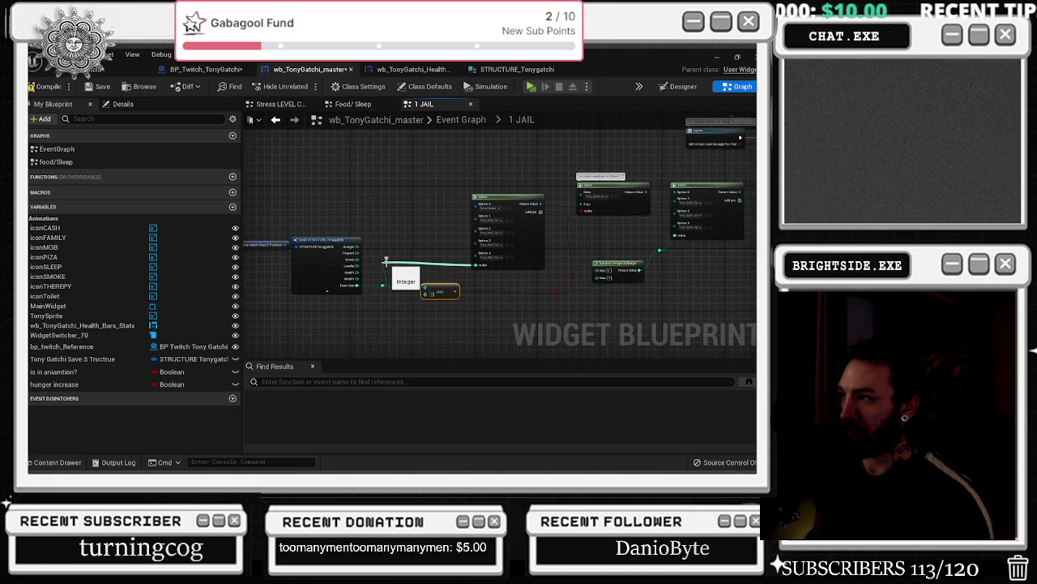
double_click(559, 294)
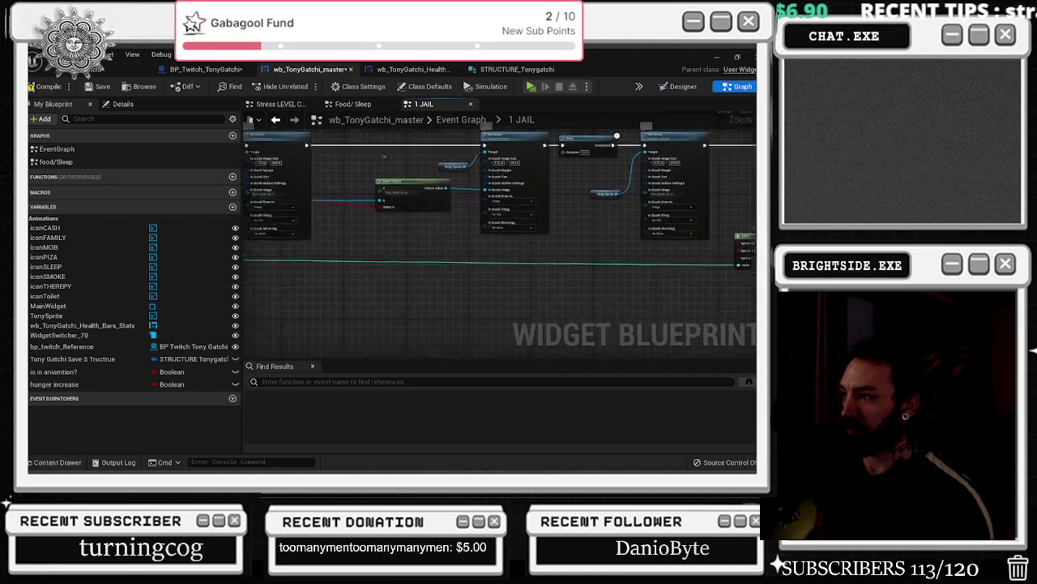
- Add a Select node wired to the message Select's Option 0 and set its index type to Boolean
scroll(429, 294, "up", 2)
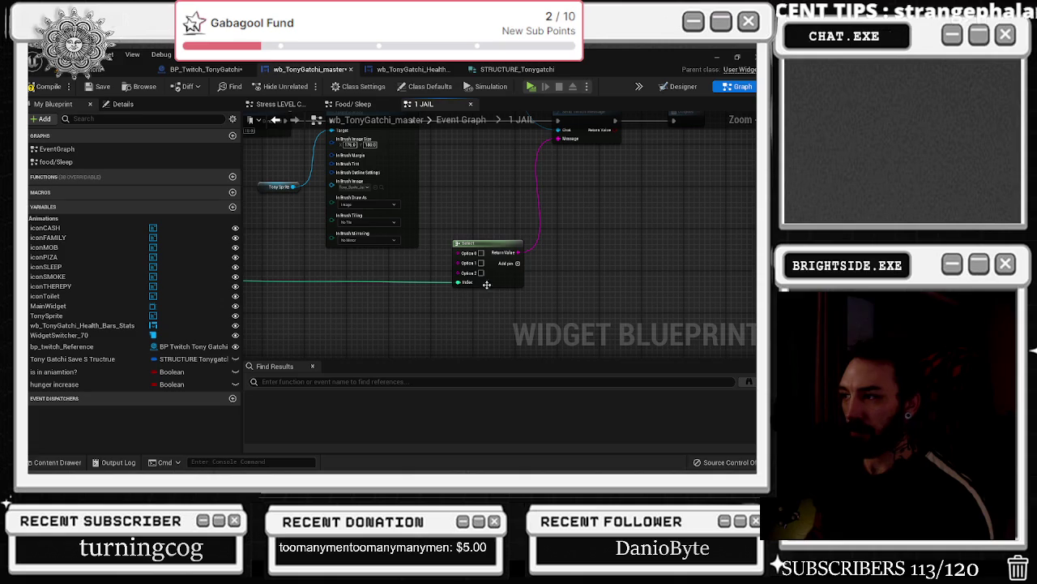
left_click_drag(504, 294, 577, 298)
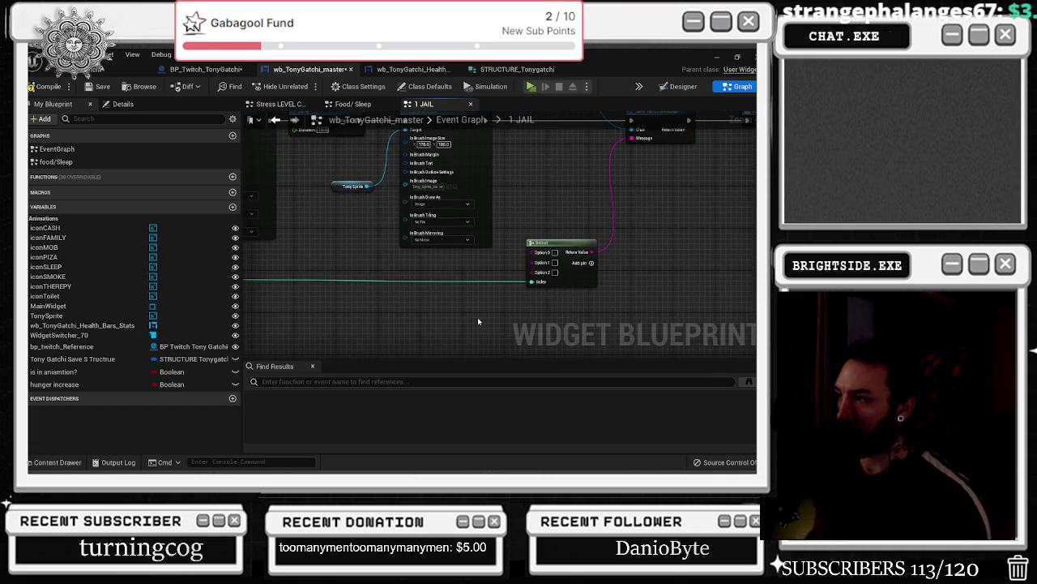
scroll(478, 322, "down", 3)
scroll(672, 287, "up", 3)
left_click_drag(525, 235, 452, 294)
type("selec")
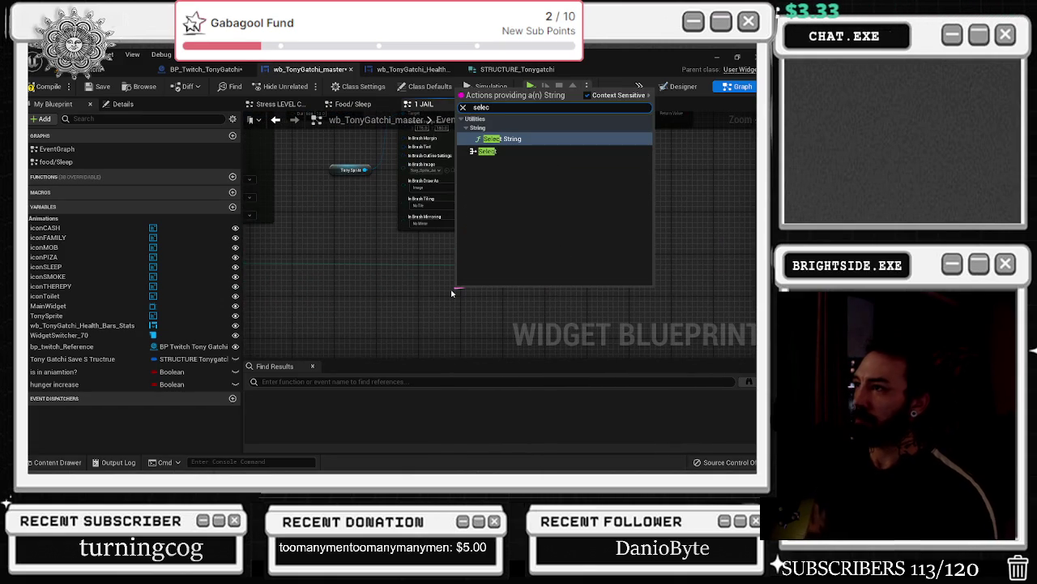
key("Down")
key("Return")
left_click_drag(511, 288, 430, 294)
left_click(423, 329)
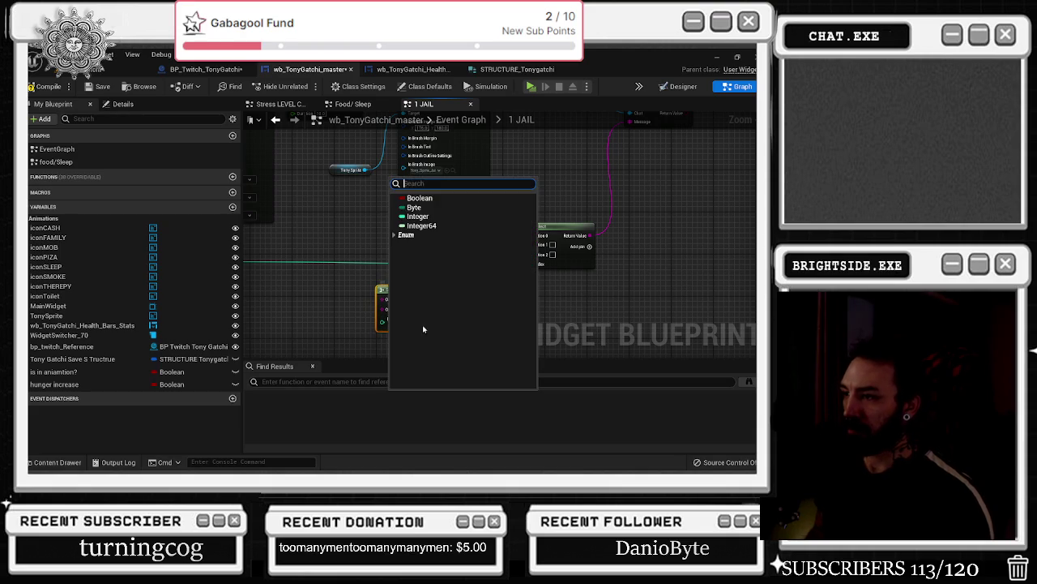
left_click(418, 197)
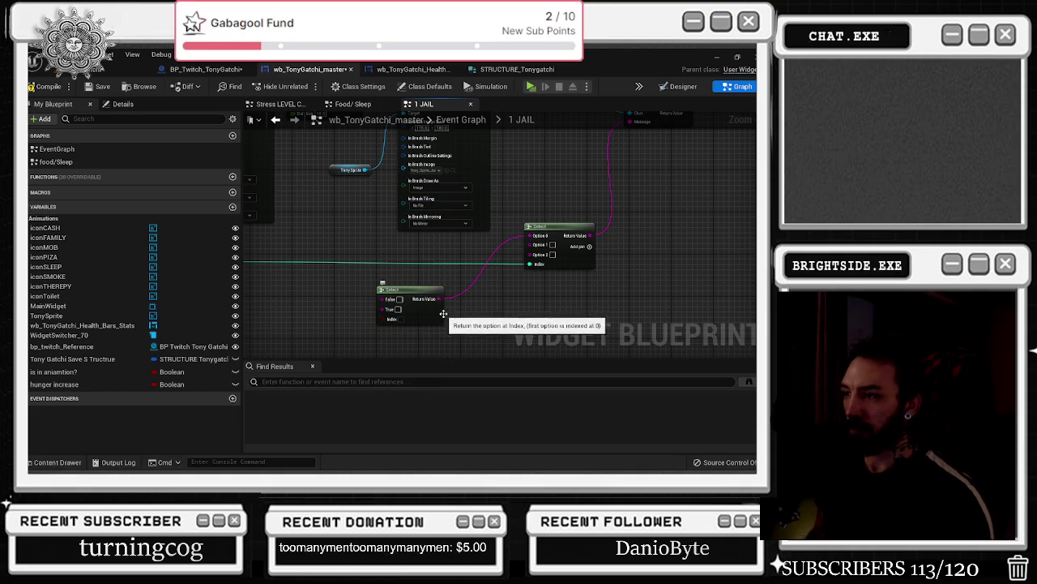
left_click_drag(415, 292, 444, 292)
- Add a reroute point on the red 'Did We Not Have Enough For Fine' wire and bend it down
left_click_drag(316, 309, 575, 302)
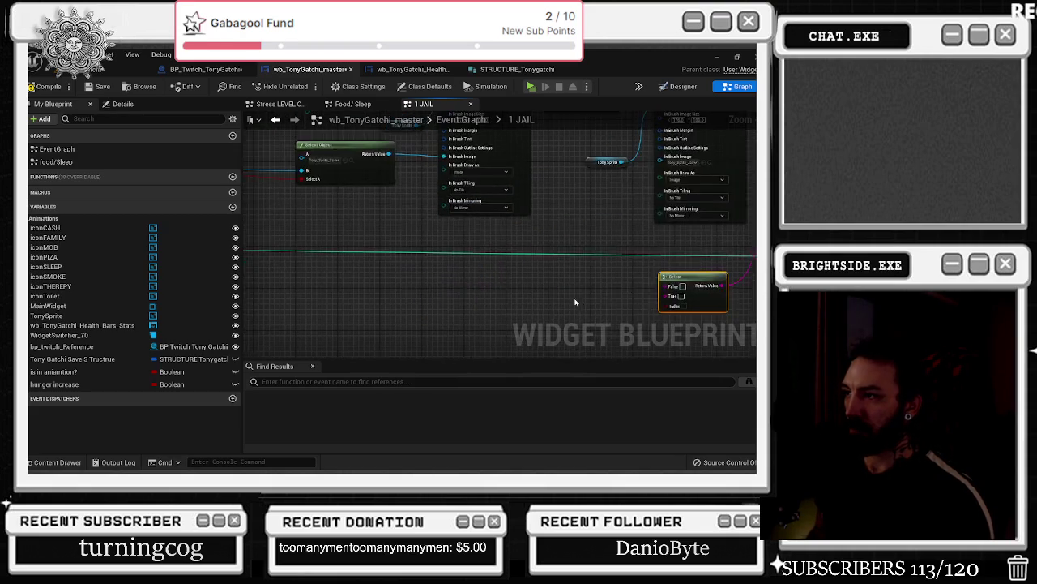
scroll(576, 303, "down", 3)
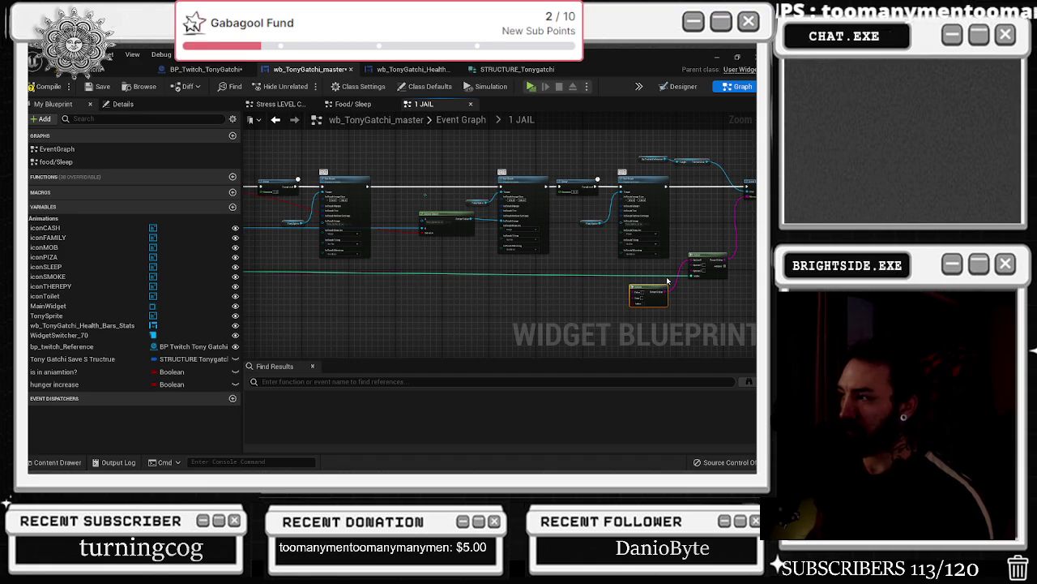
scroll(650, 284, "up", 5)
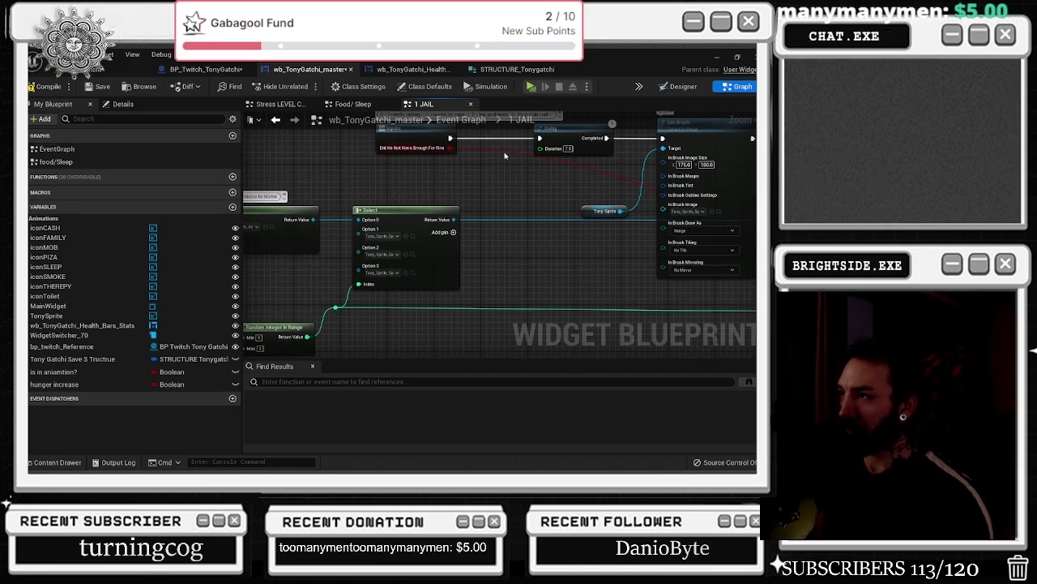
double_click(502, 151)
mouse_move(502, 150)
left_mouse_down()
mouse_move(520, 280)
mouse_move(517, 256)
mouse_move(374, 252)
left_mouse_up()
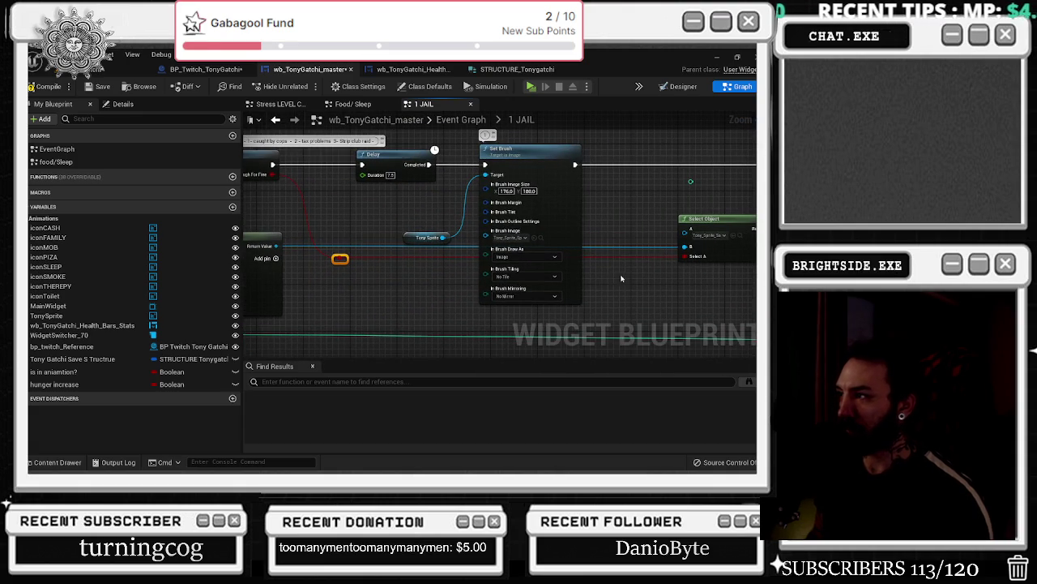
- Connect the red condition wire to the Boolean Select node
mouse_move(624, 278)
left_mouse_down()
mouse_move(713, 279)
mouse_move(357, 267)
mouse_move(534, 260)
left_mouse_up()
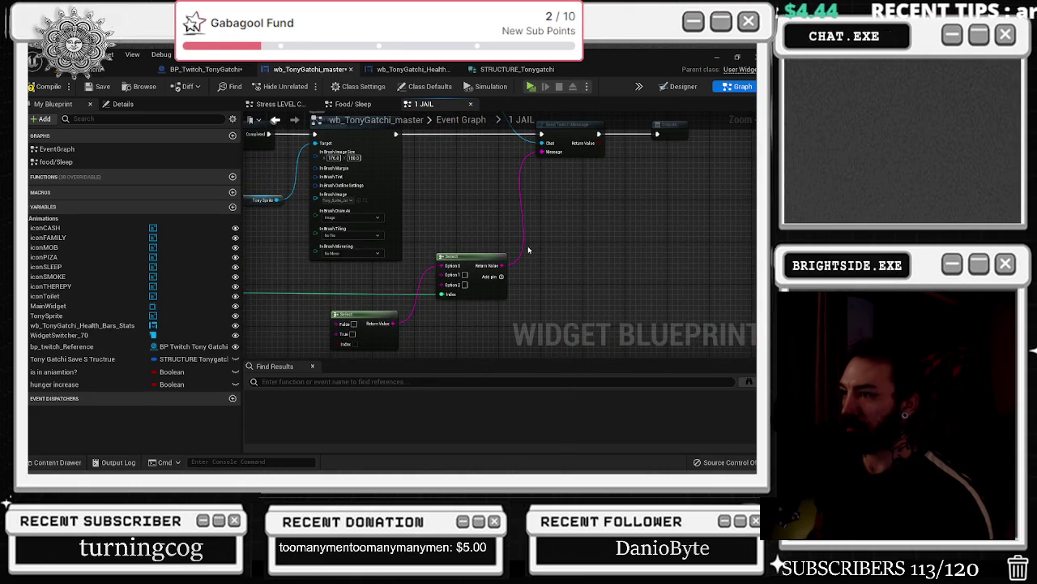
left_click_drag(421, 313, 672, 290)
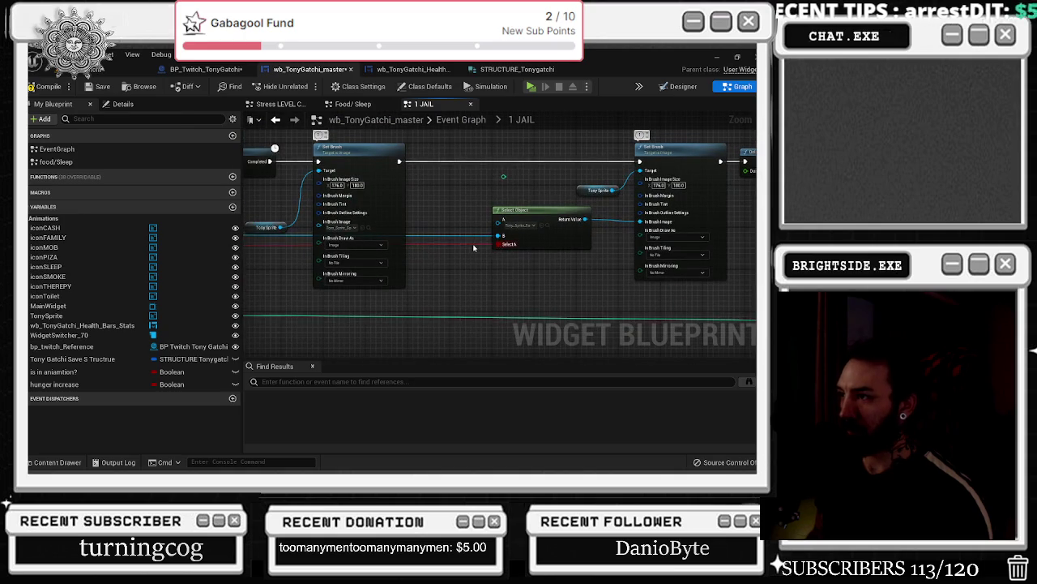
left_click_drag(499, 244, 481, 252)
mouse_move(725, 341)
left_mouse_down()
mouse_move(582, 204)
mouse_move(693, 353)
mouse_move(644, 317)
mouse_move(463, 307)
left_mouse_up()
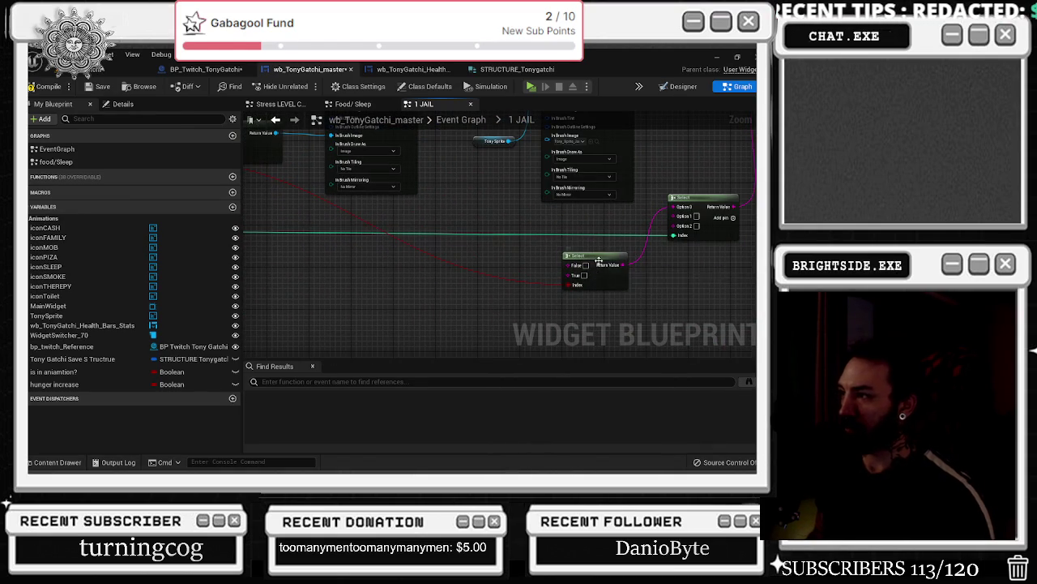
- Place the two Select nodes side by side and wire the Option Select's output into True
left_click_drag(619, 256, 614, 256)
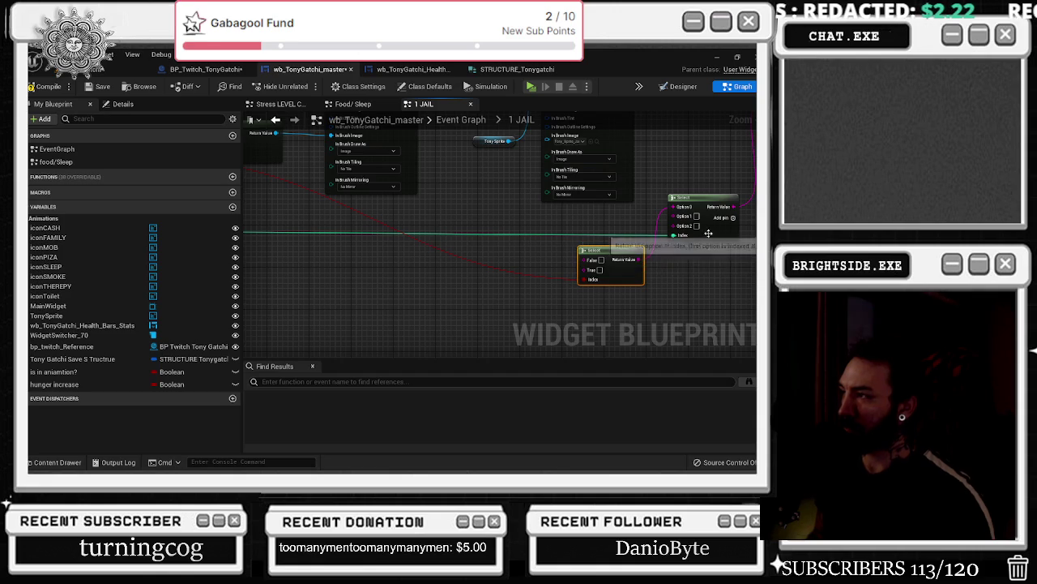
scroll(490, 289, "down", 4)
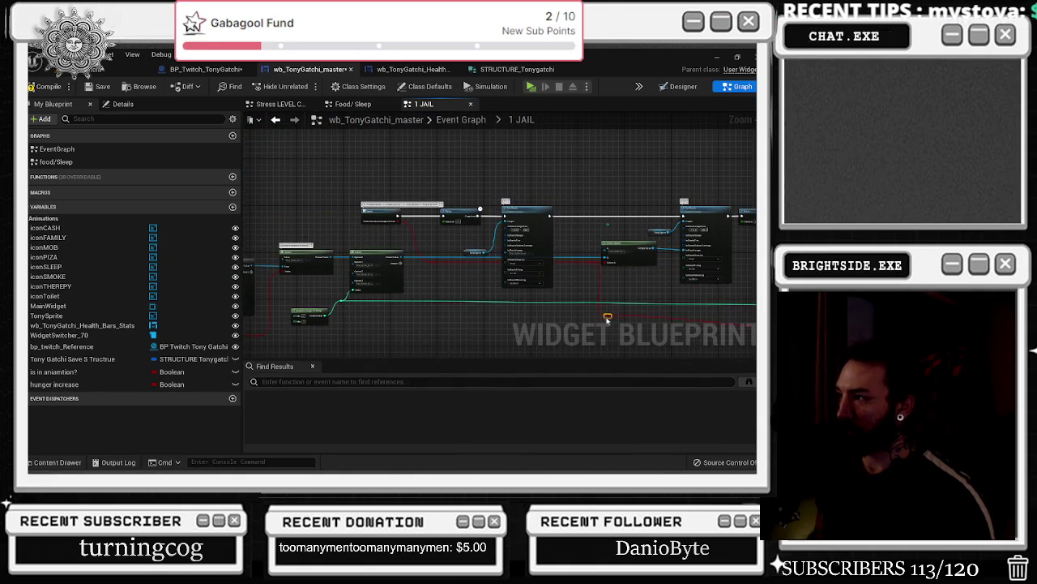
scroll(523, 308, "up", 5)
left_click_drag(564, 289, 330, 342)
left_click_drag(493, 325, 591, 319)
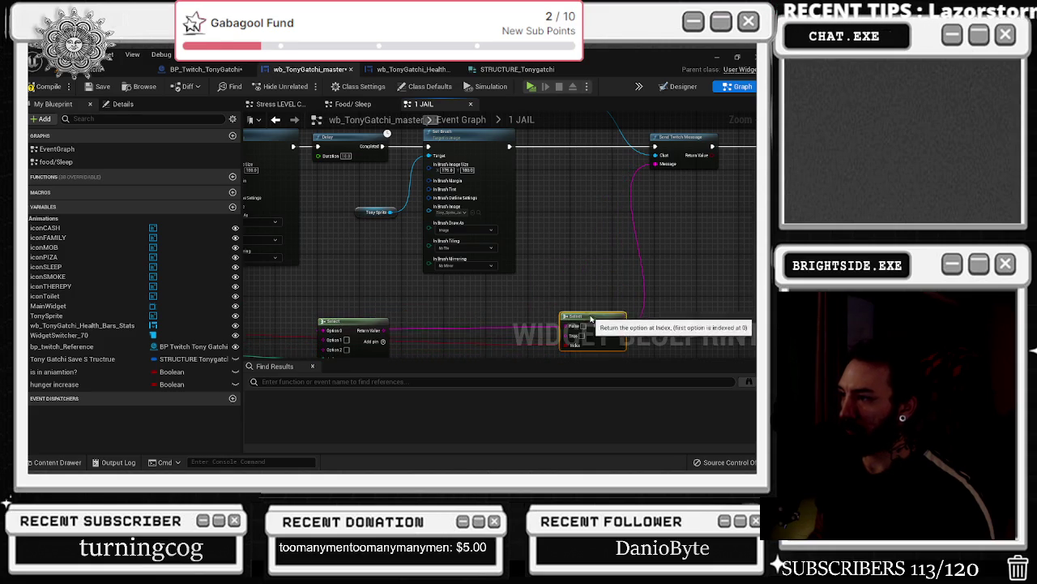
left_click_drag(465, 308, 542, 283)
left_click_drag(463, 306, 646, 310)
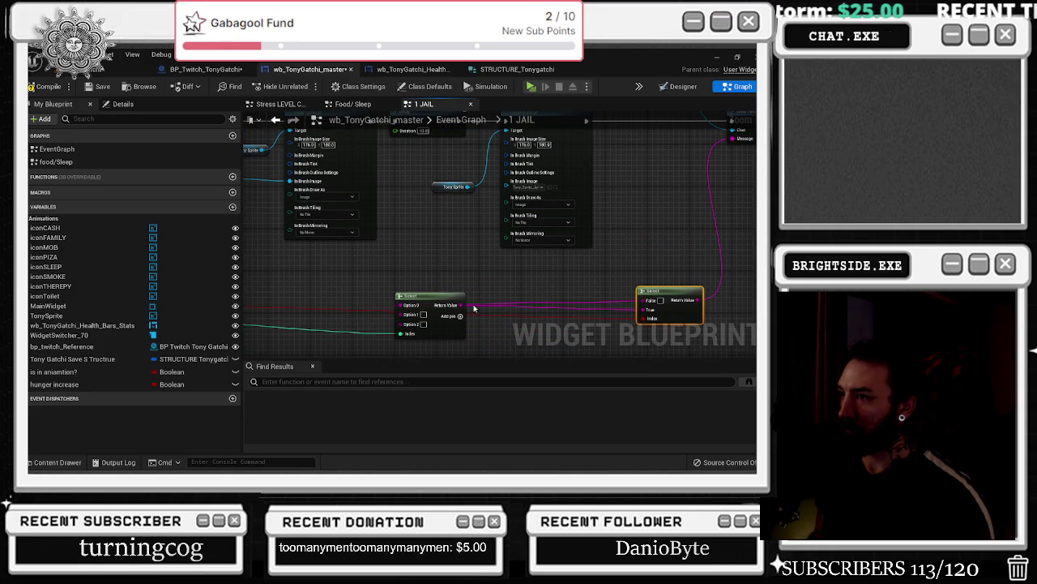
- Add a reroute point on the green index wire and pull it downward
scroll(523, 287, "down", 3)
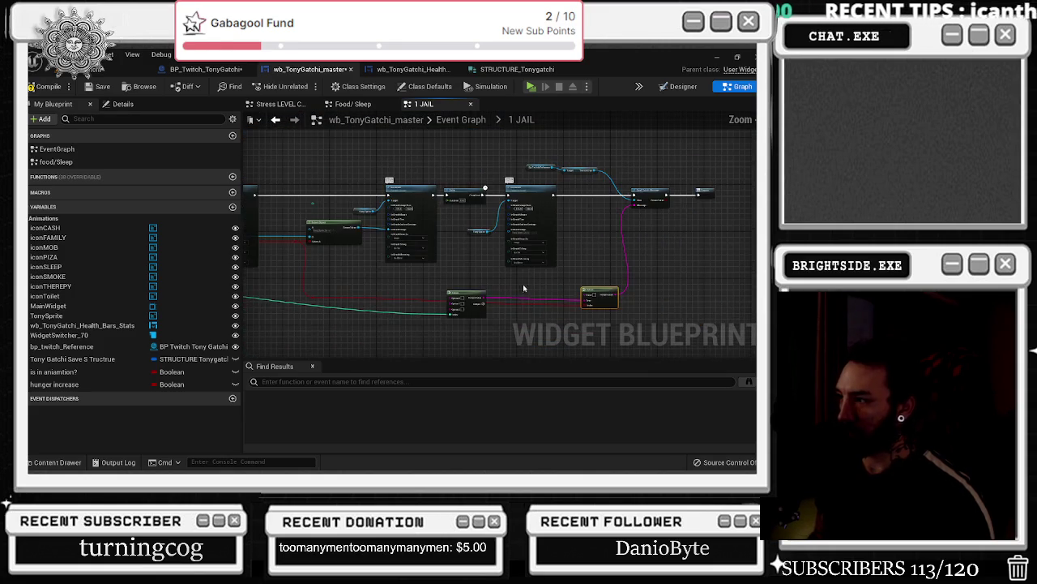
scroll(523, 288, "up", 2)
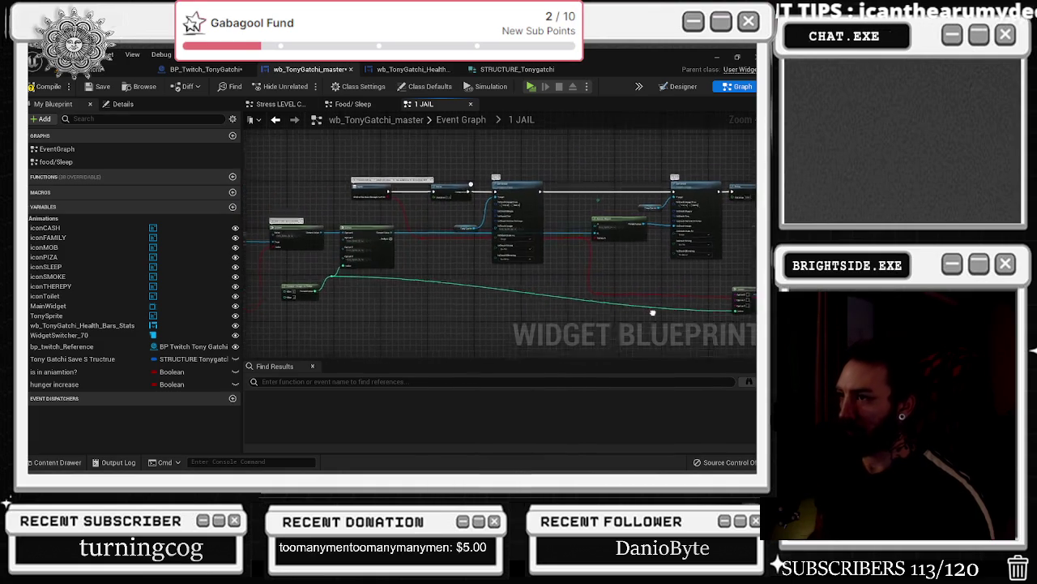
scroll(652, 312, "up", 3)
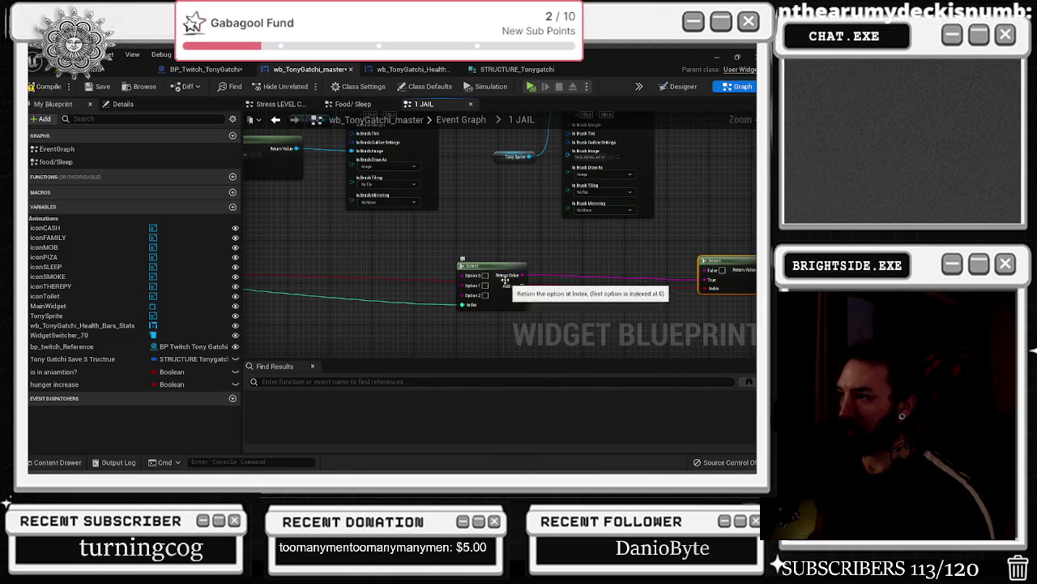
scroll(527, 187, "down", 1)
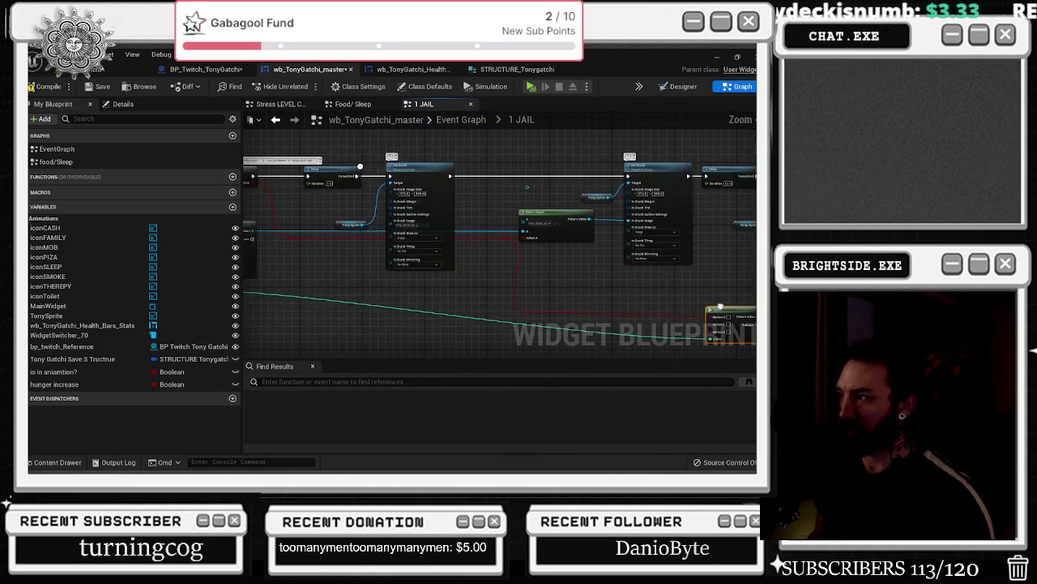
left_click_drag(527, 187, 732, 158)
double_click(396, 265)
mouse_move(396, 265)
left_mouse_down()
mouse_move(407, 328)
mouse_move(412, 304)
left_mouse_up()
- Select the Random Integer in Range node and review the Break STRUCTURE and Select nodes
left_click_drag(438, 225, 470, 272)
left_click_drag(455, 312, 496, 290)
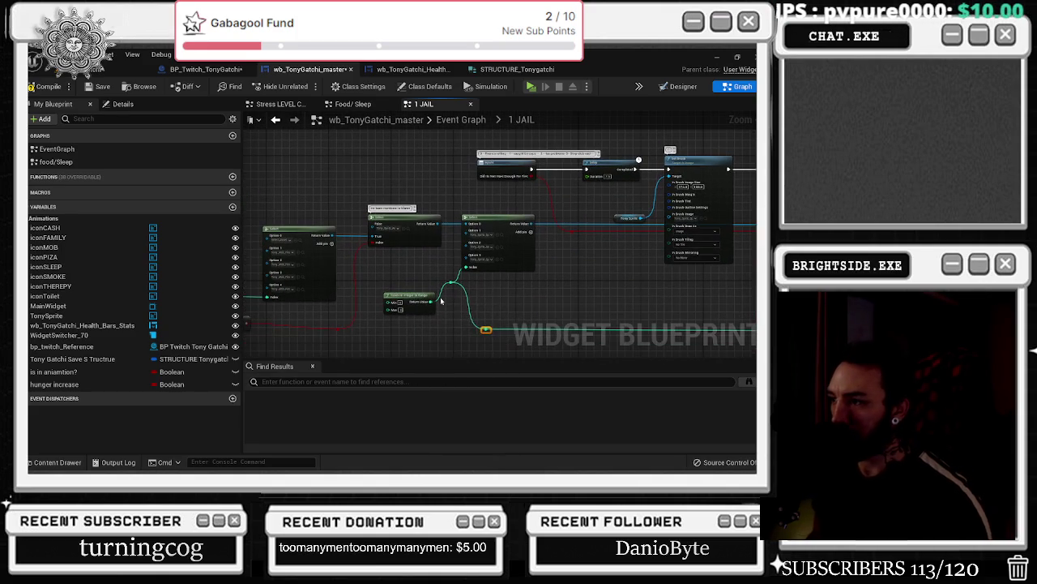
left_click(410, 306)
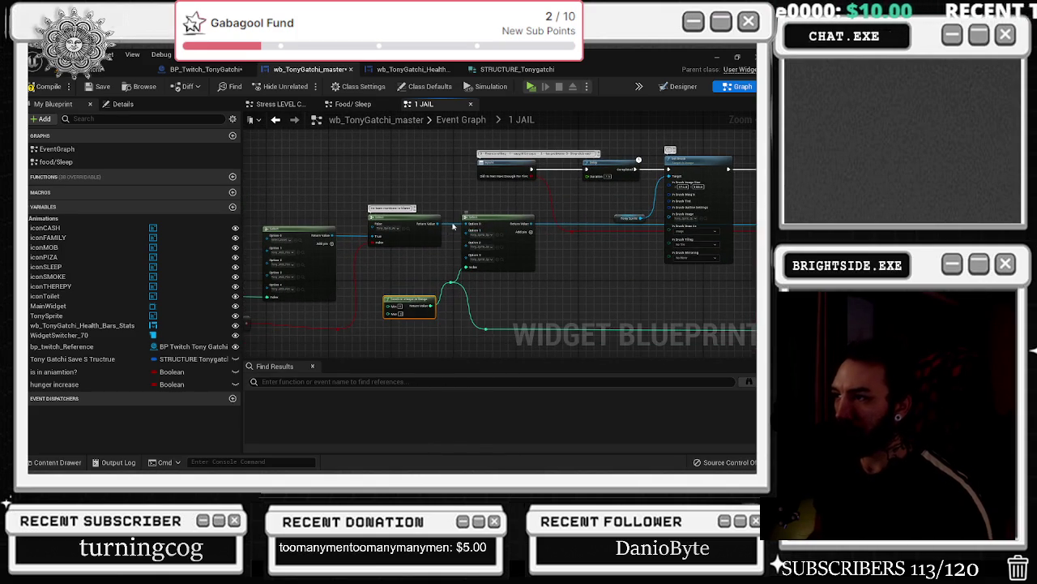
left_click_drag(403, 265, 488, 256)
left_click_drag(437, 301, 574, 268)
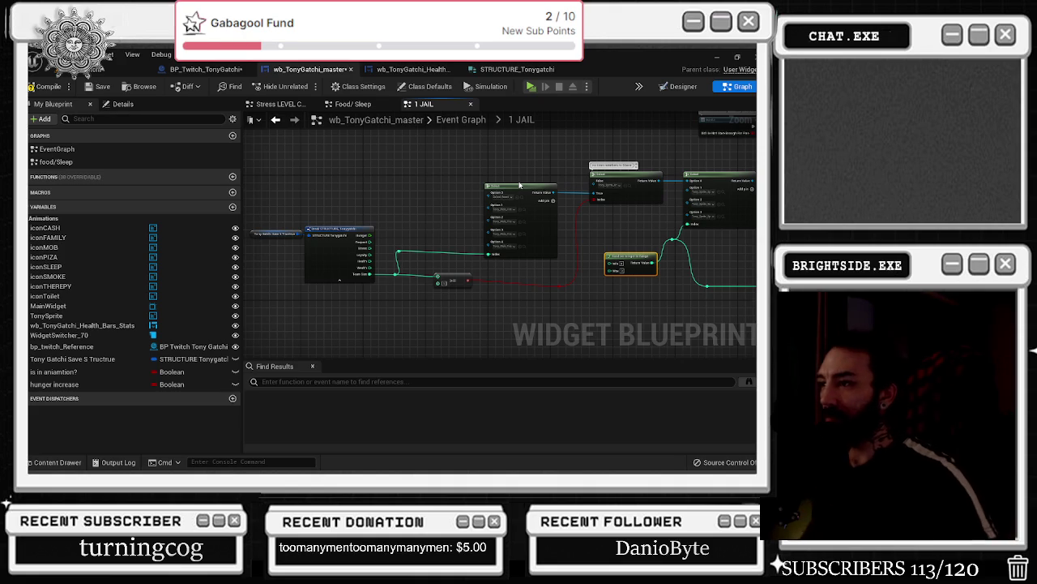
scroll(555, 278, "up", 3)
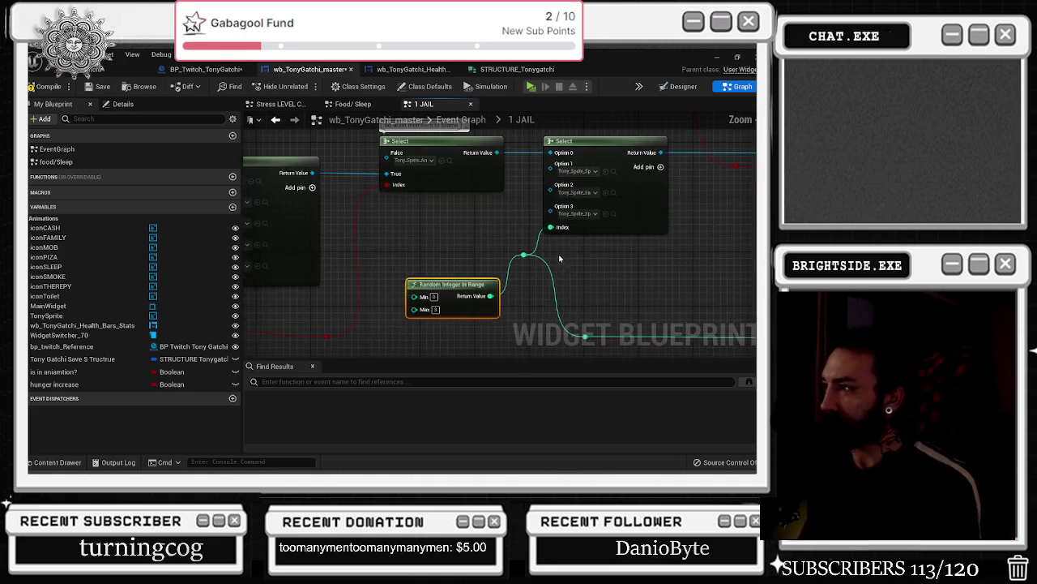
scroll(491, 296, "down", 1)
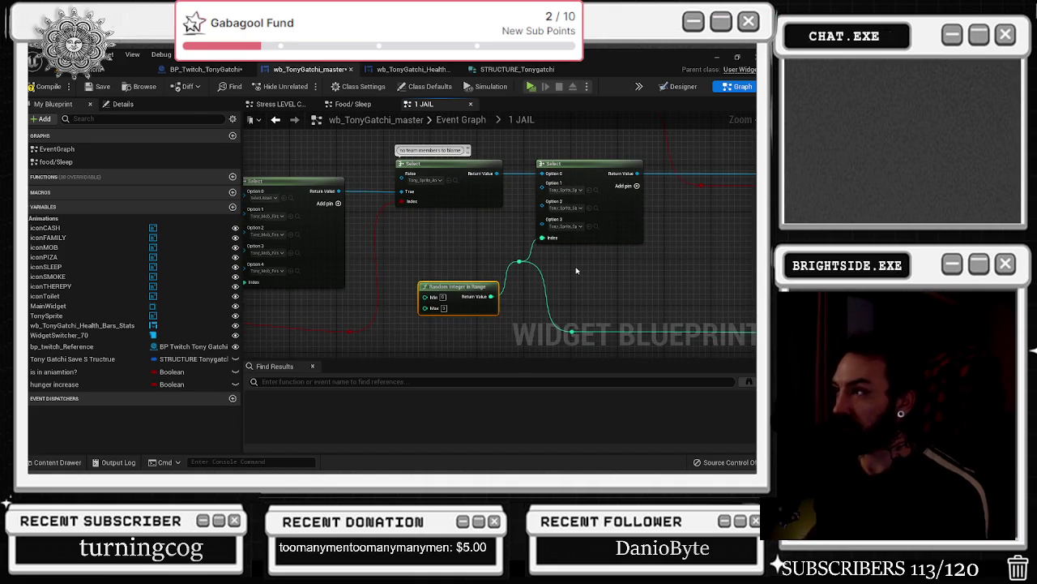
scroll(559, 300, "down", 2)
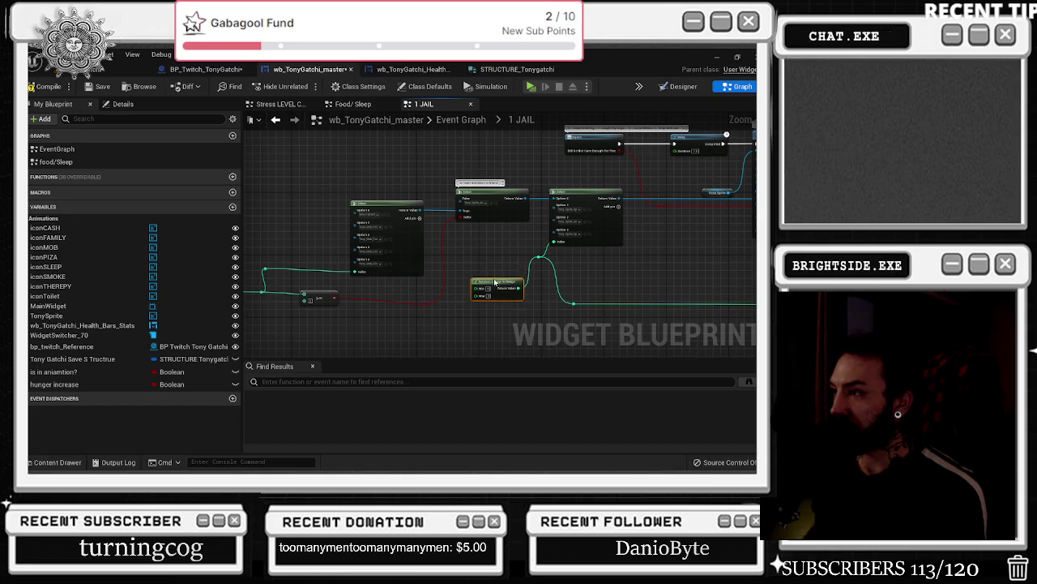
left_click_drag(340, 286, 505, 273)
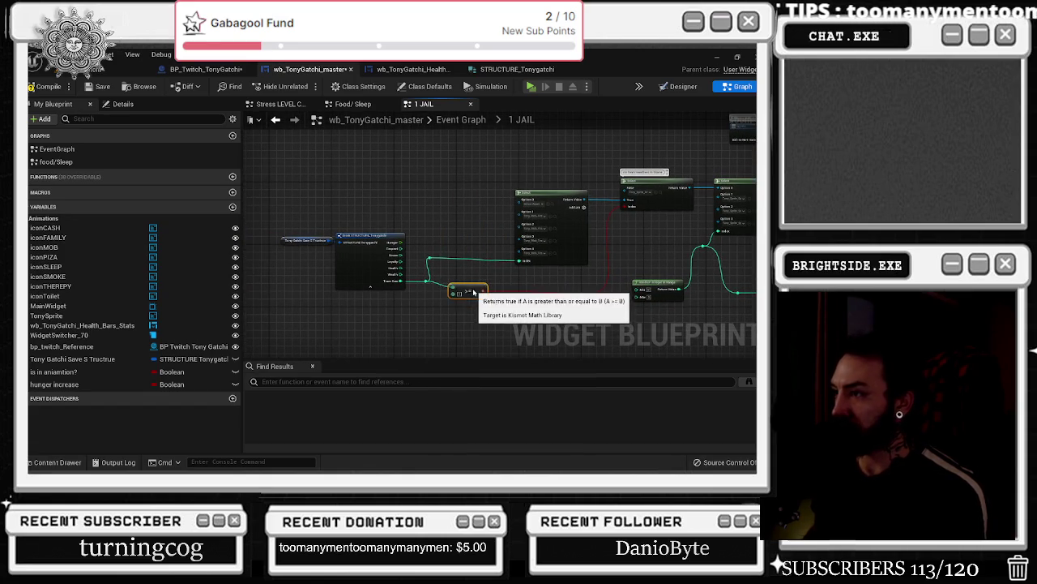
- Add another reroute point on the index wire and nudge it into place
double_click(429, 257)
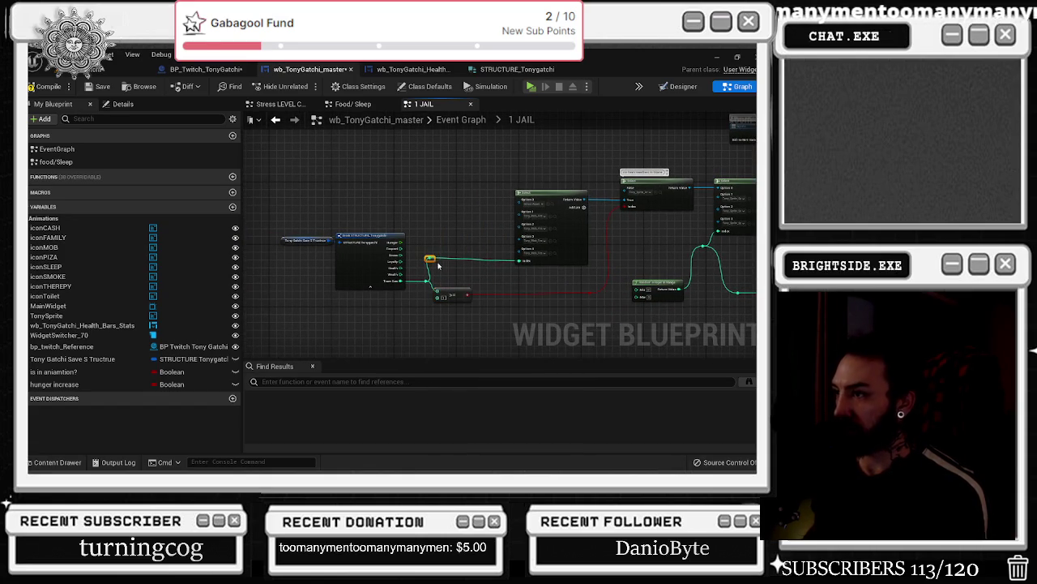
mouse_move(430, 260)
left_mouse_down()
mouse_move(436, 265)
mouse_move(341, 244)
left_mouse_up()
scroll(401, 266, "up", 2)
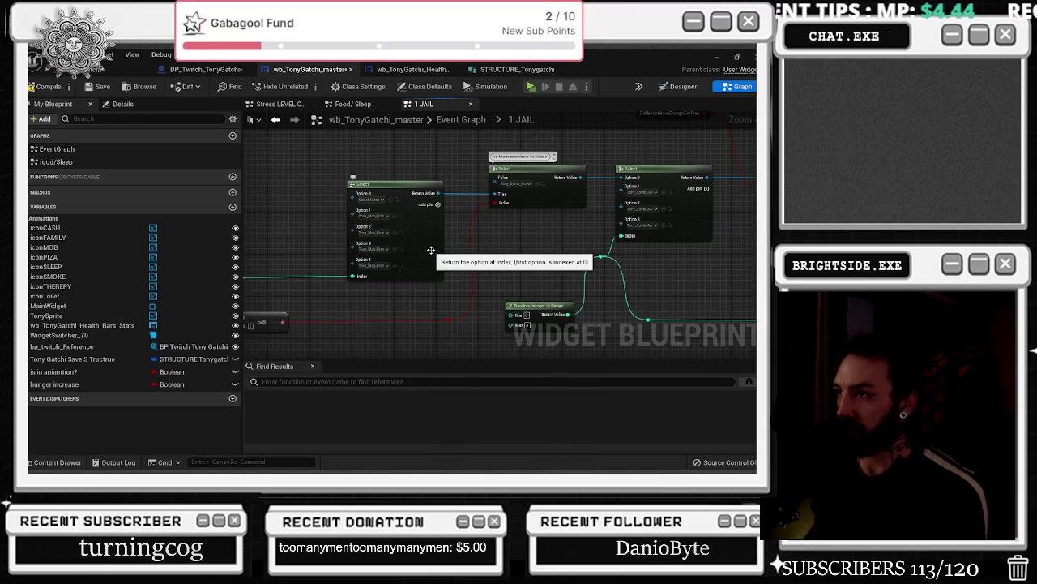
mouse_move(539, 240)
left_mouse_down()
mouse_move(649, 288)
mouse_move(541, 277)
mouse_move(624, 316)
mouse_move(655, 302)
left_mouse_up()
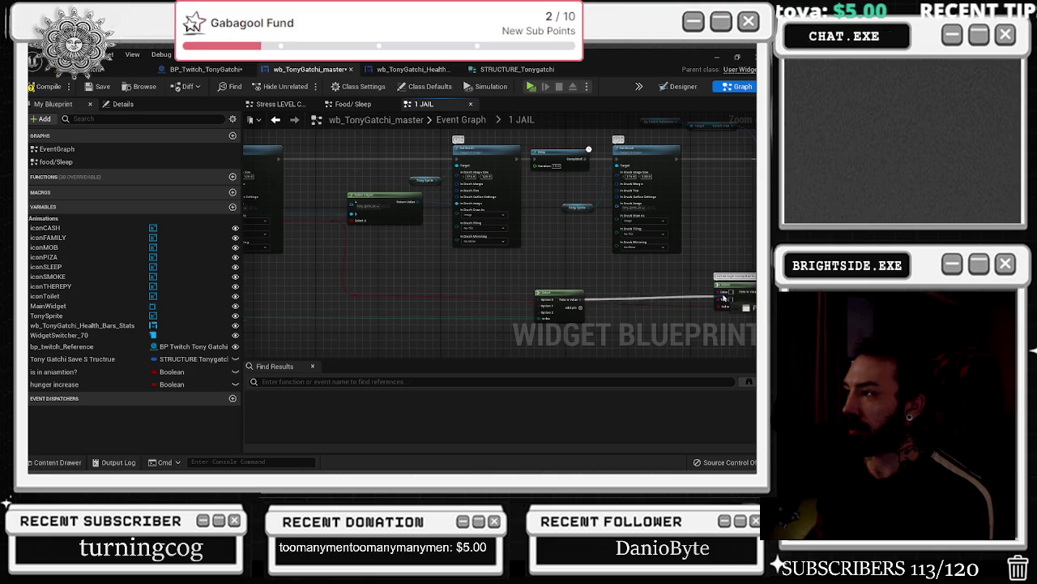
- Enter 'Tony didn't freelance enough money for the family and had to go to' as the Select's text option
left_click_drag(578, 295, 578, 283)
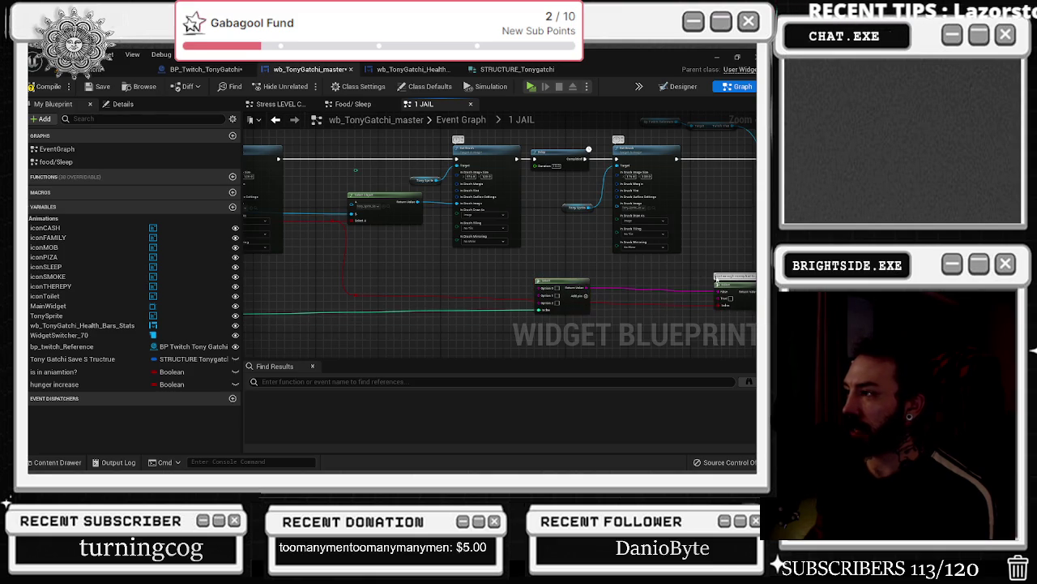
left_click(676, 289)
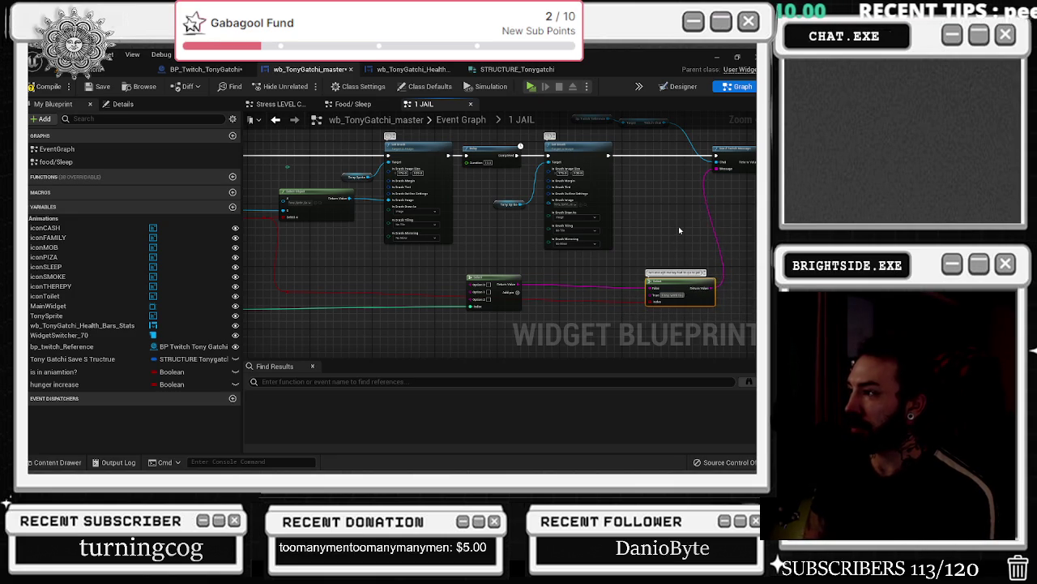
type("Tony didn't freelance")
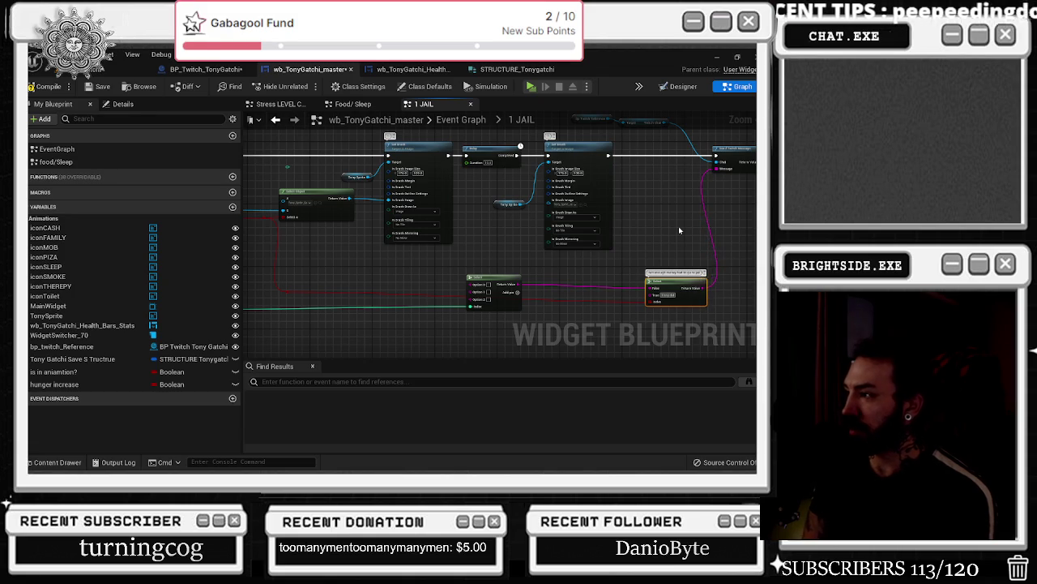
type(" enough money for th")
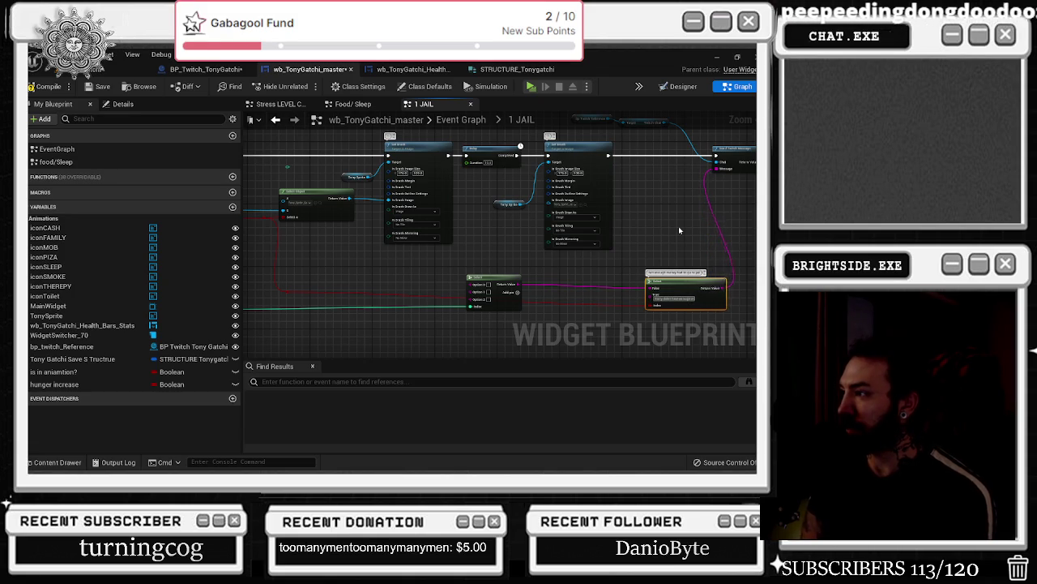
type("e fa")
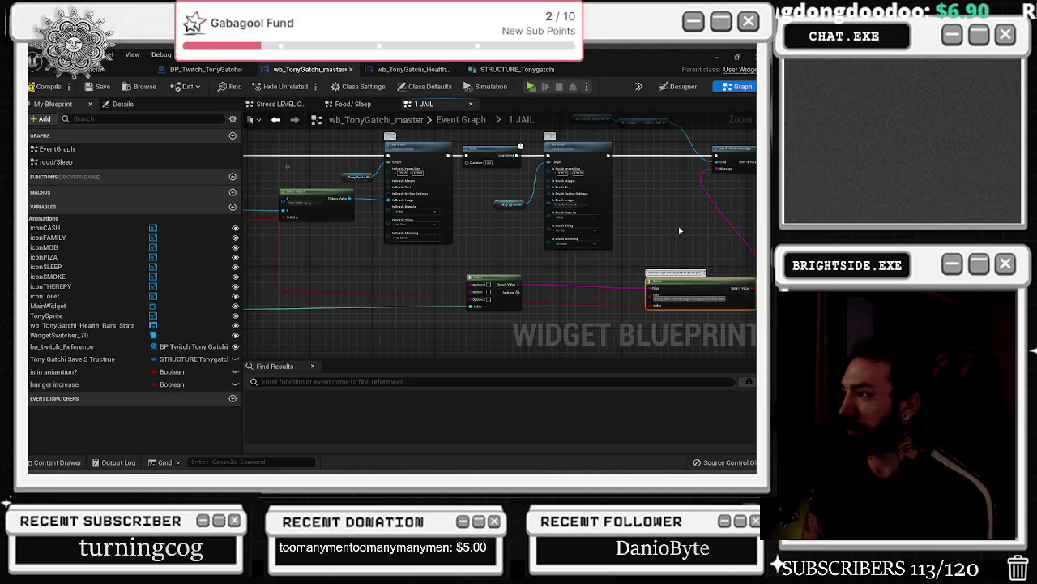
type("mily and had to go to")
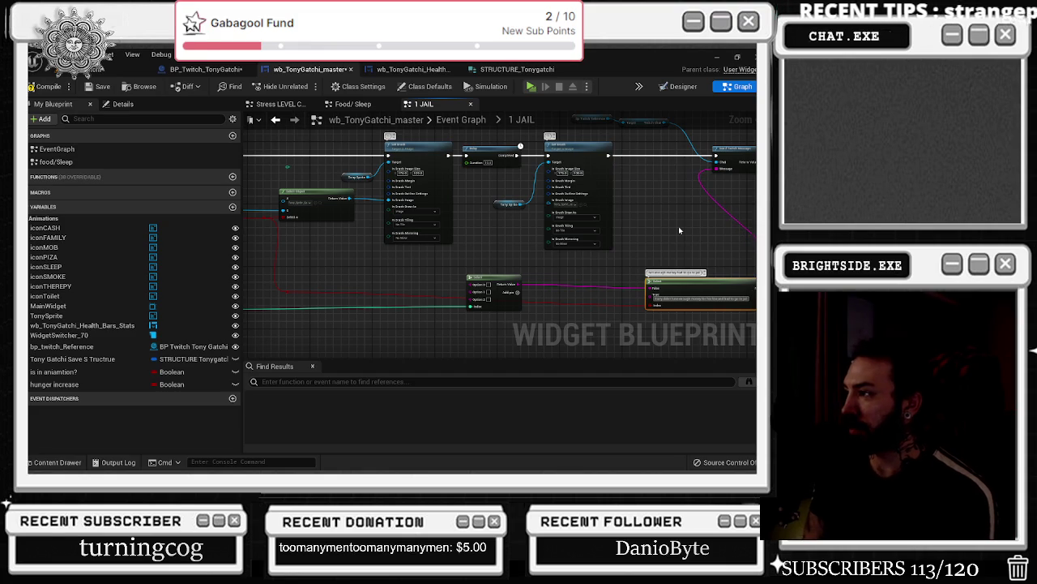
mouse_move(689, 281)
left_mouse_down()
mouse_move(631, 280)
mouse_move(638, 256)
left_mouse_up()
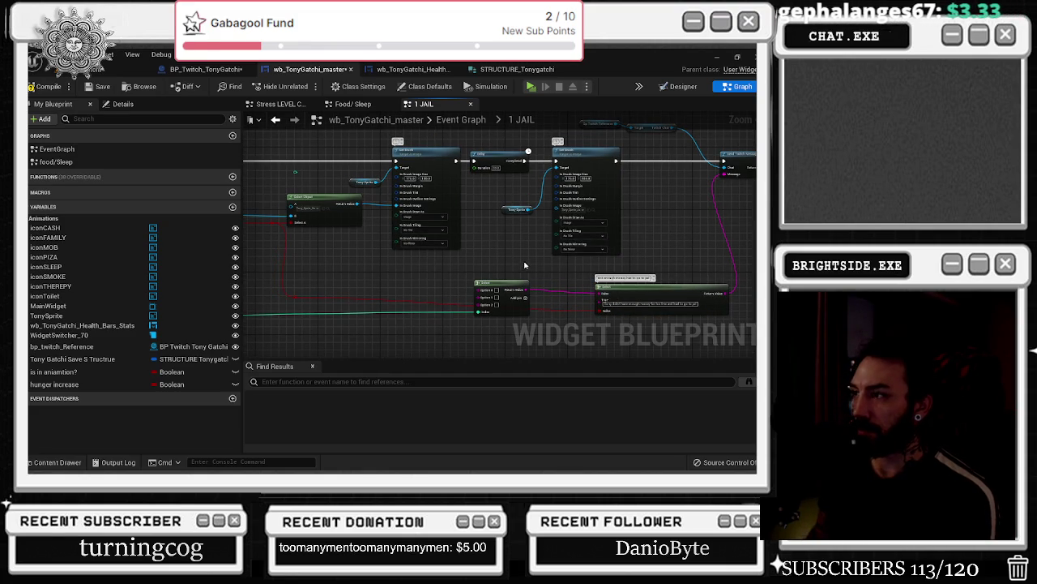
left_click_drag(435, 285, 614, 273)
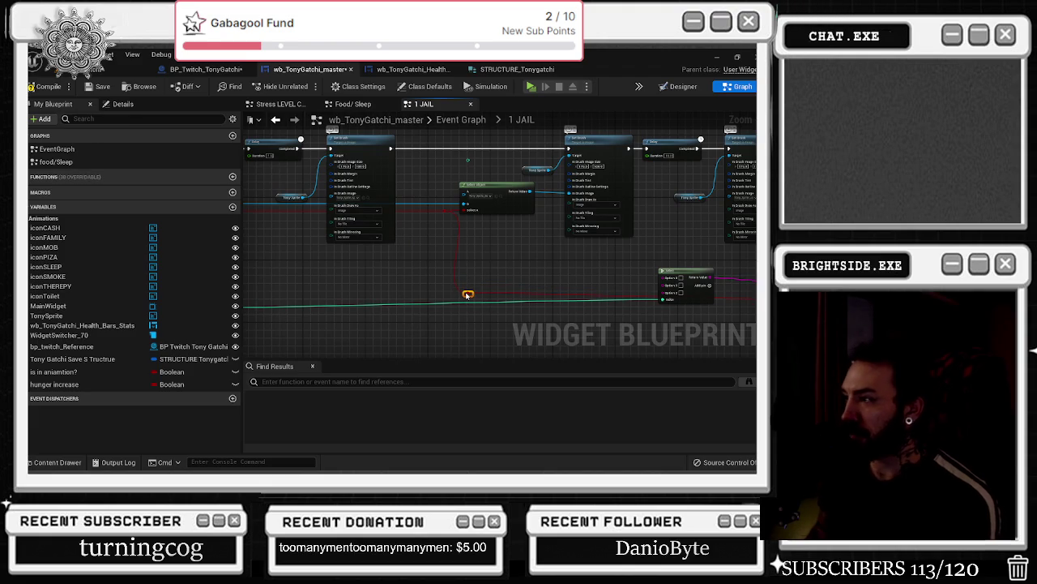
left_click_drag(464, 310, 637, 316)
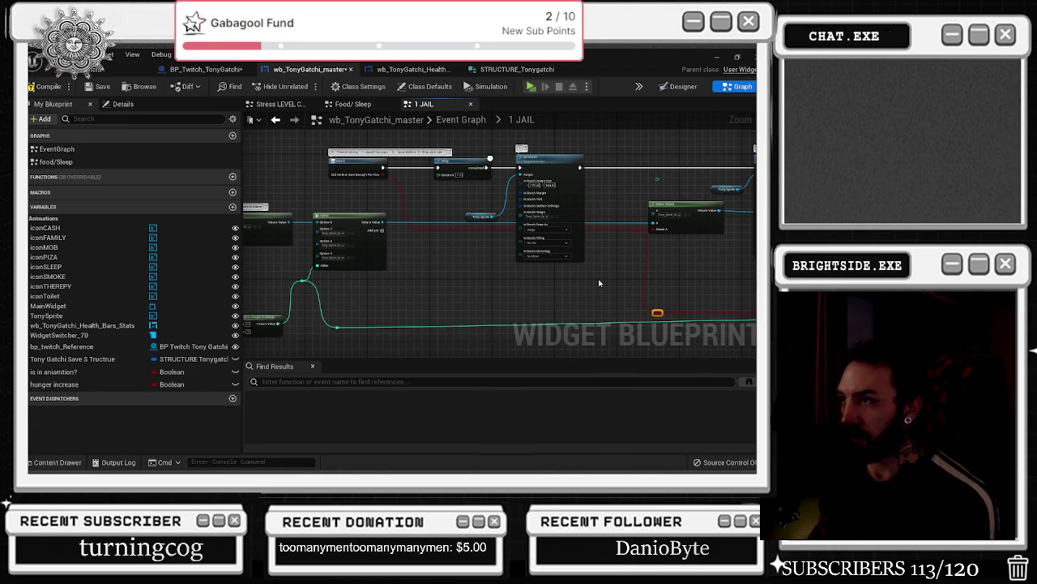
left_click_drag(601, 281, 263, 255)
scroll(453, 242, "up", 2)
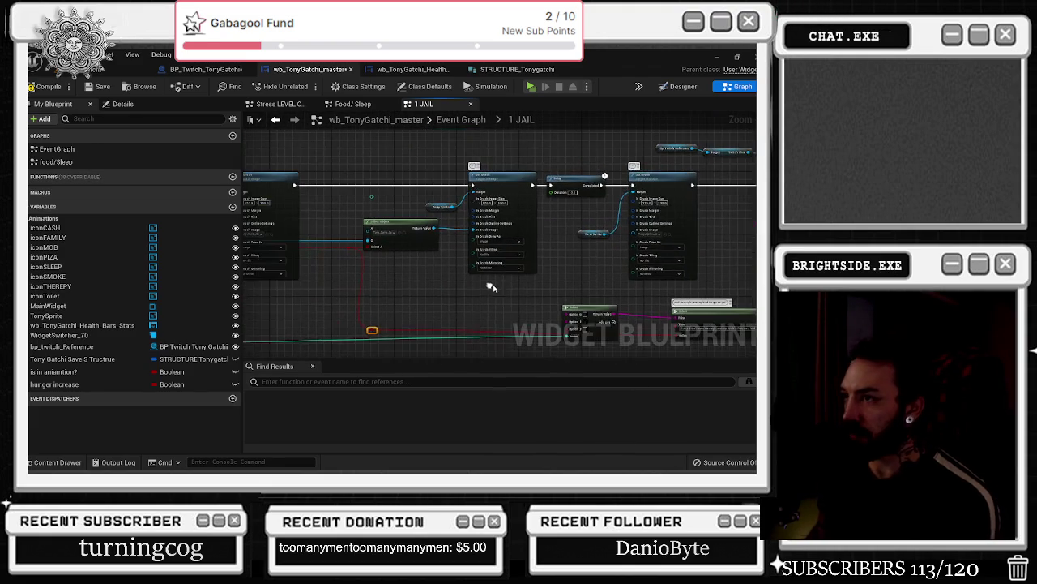
scroll(490, 285, "down", 1)
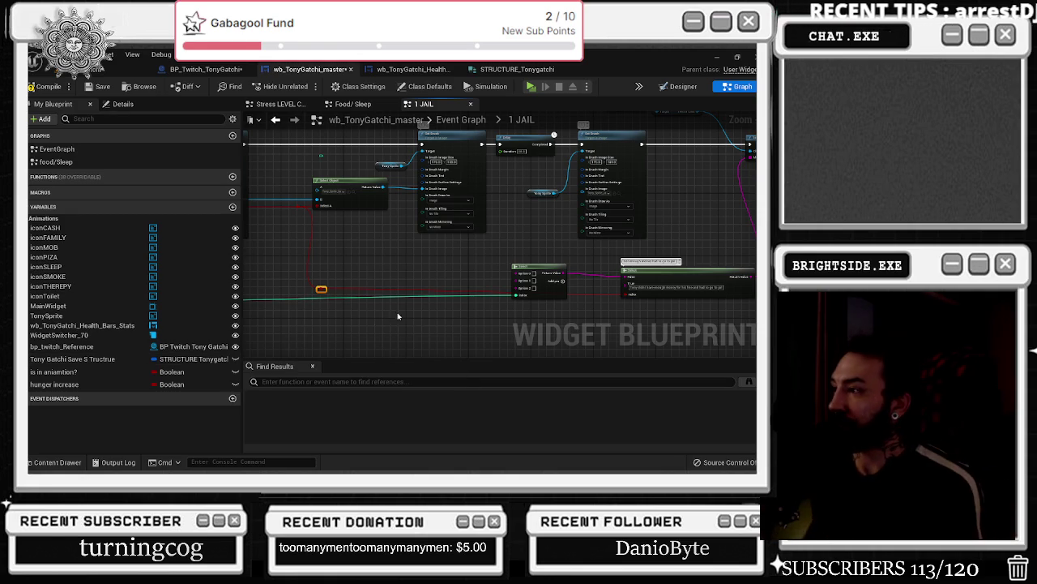
- Add a Select String node wired to the Select node's Option 0
scroll(349, 284, "up", 2)
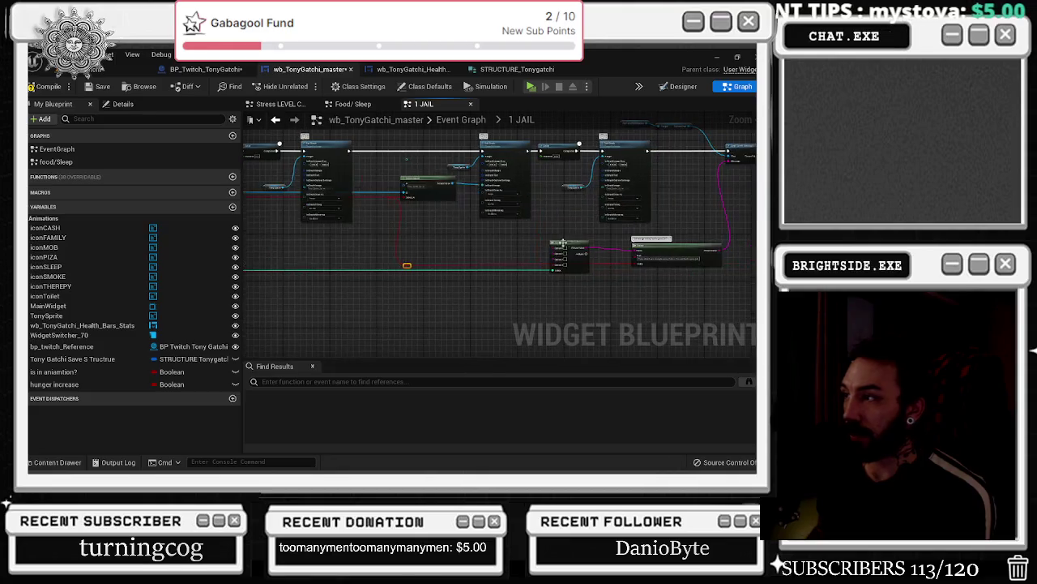
mouse_move(567, 251)
left_mouse_down()
mouse_move(477, 246)
mouse_move(581, 242)
mouse_move(418, 240)
left_mouse_up()
type("sele")
key("Return")
scroll(419, 241, "down", 3)
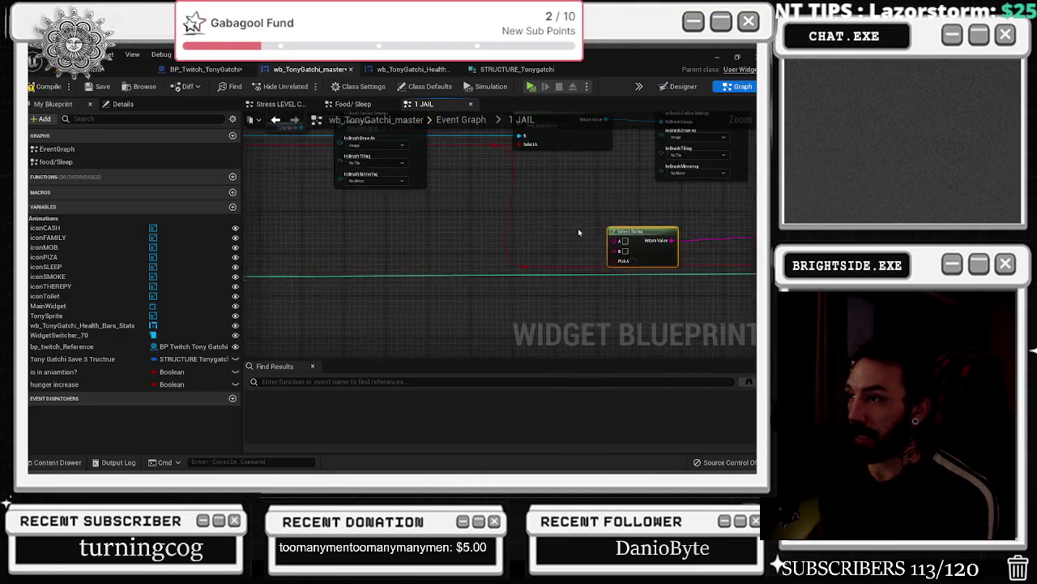
scroll(523, 280, "up", 3)
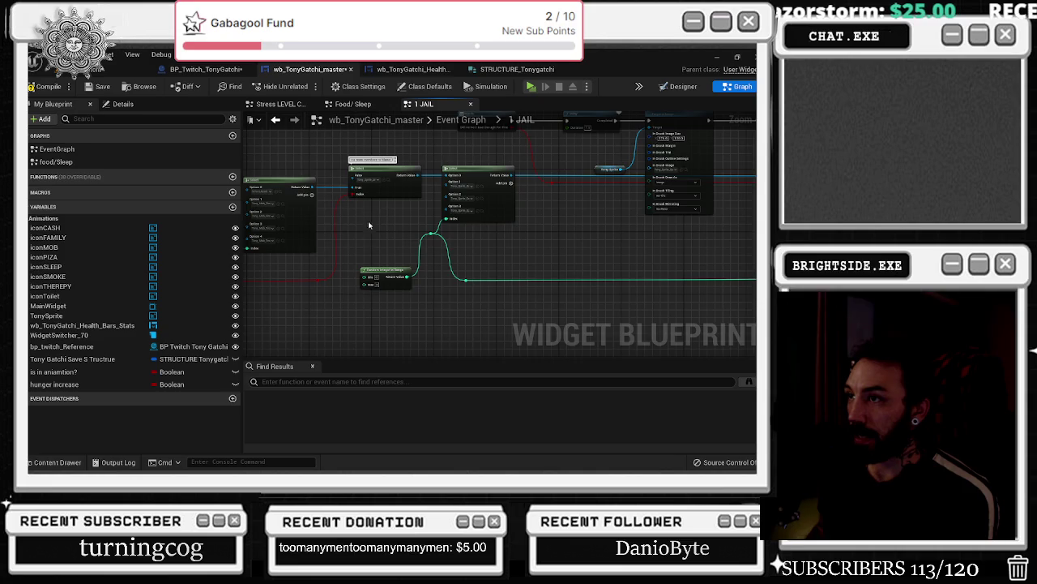
left_click_drag(368, 225, 460, 228)
- Add an Append node wired to the Select String's A input
mouse_move(414, 283)
left_mouse_down()
mouse_move(749, 283)
mouse_move(638, 289)
mouse_move(524, 274)
mouse_move(578, 254)
mouse_move(515, 261)
left_mouse_up()
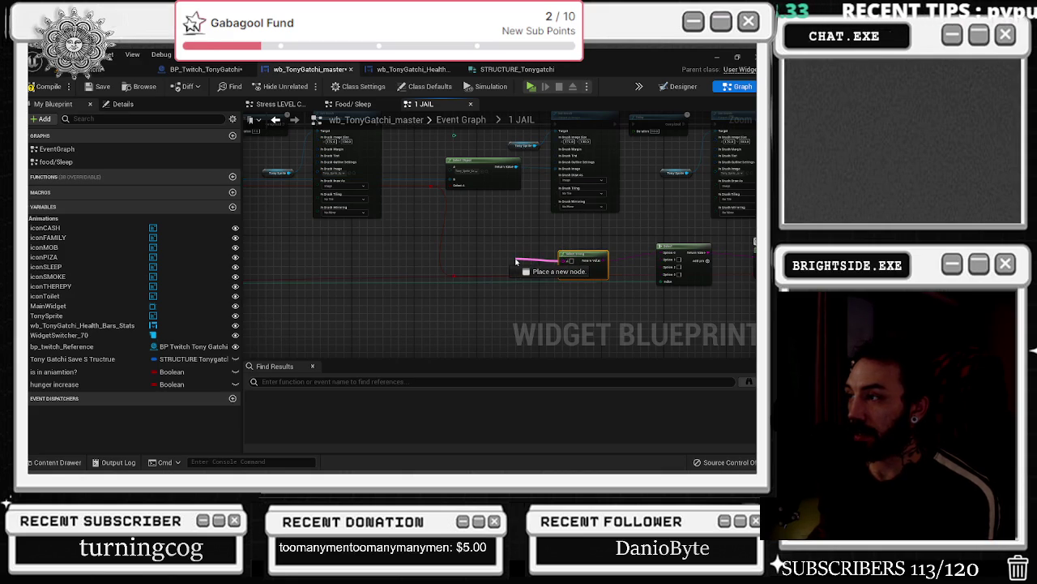
left_click_drag(515, 261, 516, 261)
key("Return")
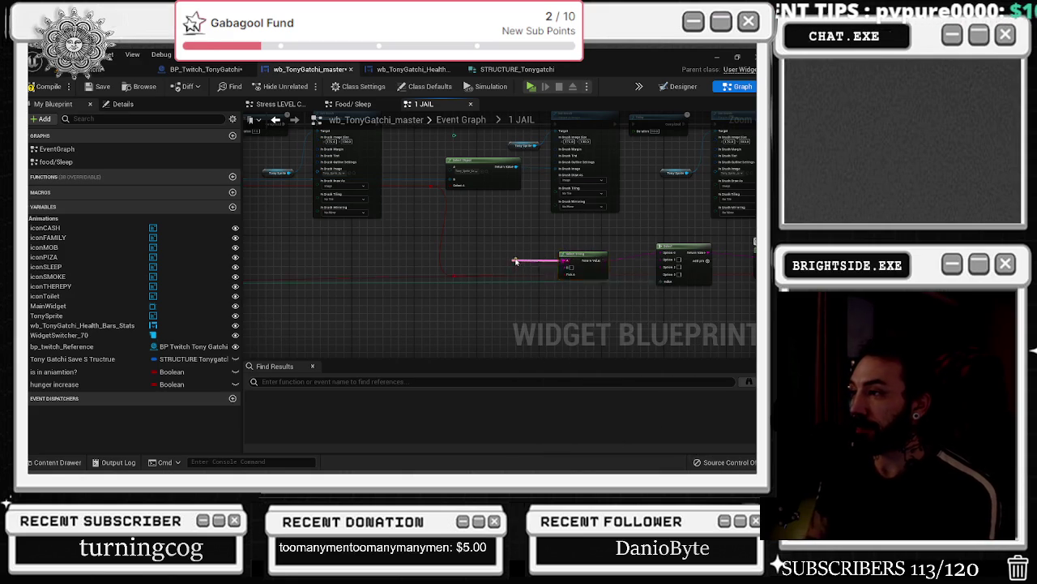
scroll(518, 261, "up", 2)
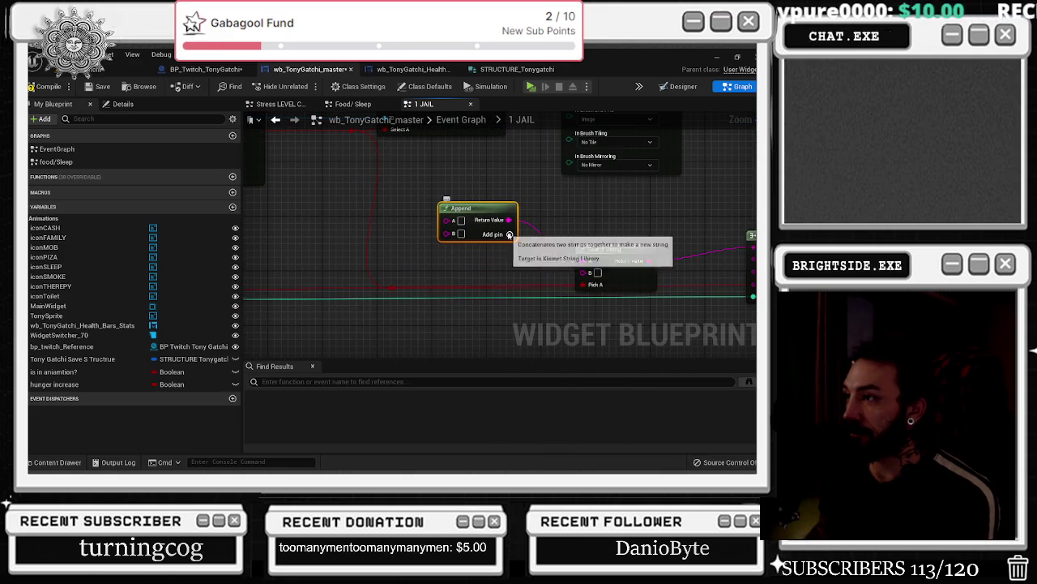
- Add a third input pin to the Append node and arrange it above the Select String node
left_click(509, 234)
mouse_move(613, 244)
left_mouse_down()
mouse_move(612, 225)
mouse_move(600, 224)
left_mouse_up()
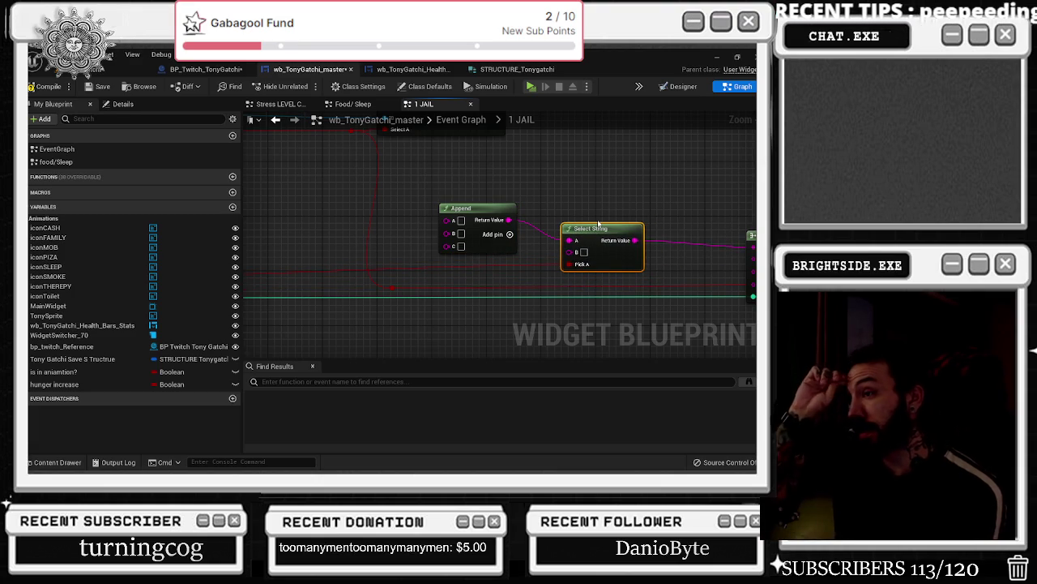
left_click_drag(491, 209, 499, 188)
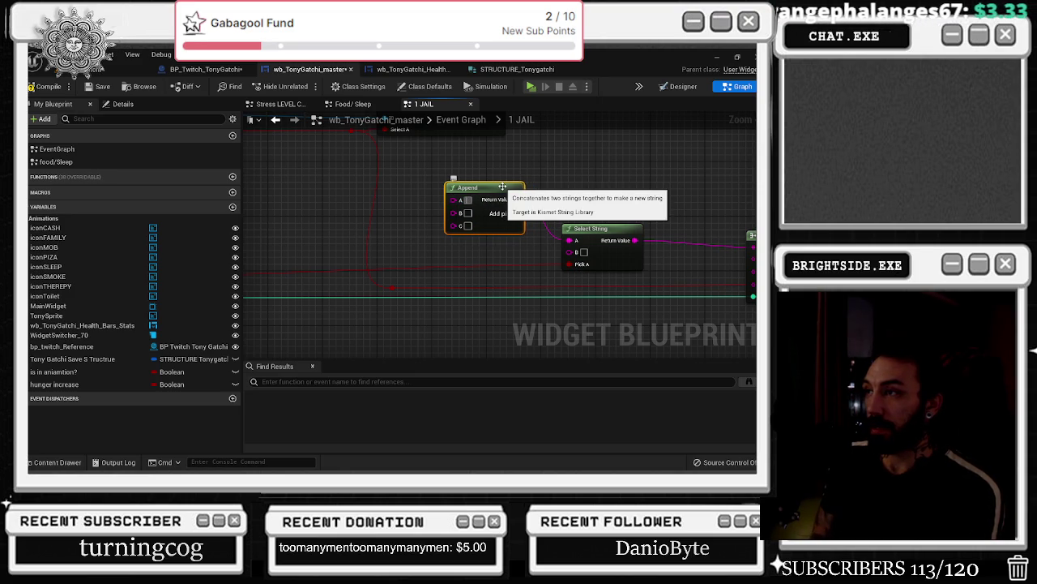
- Write the Append's A text about one of Tony's crew members, ending it with a comma
type("One of T")
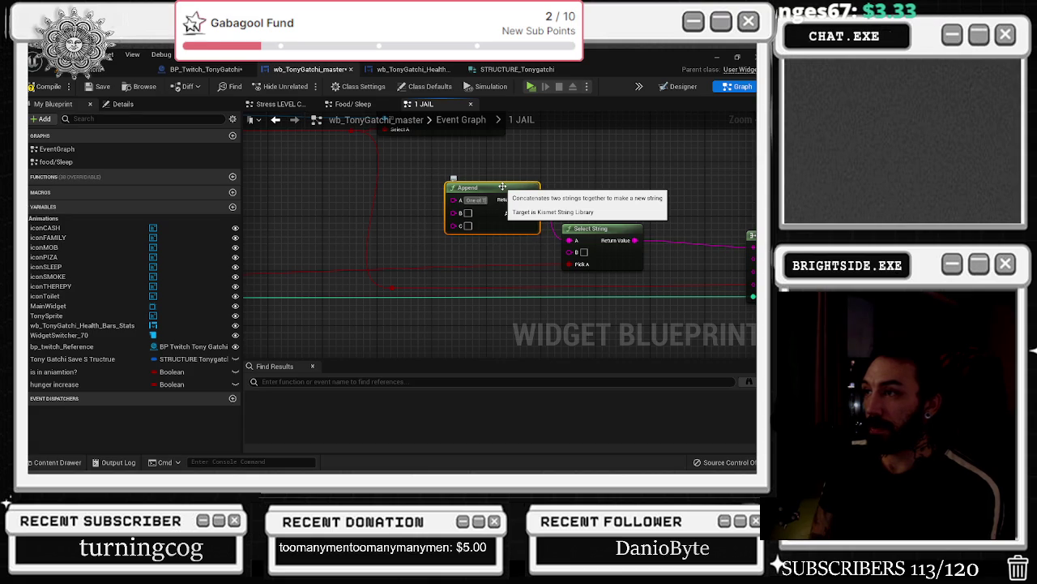
type("onys cre")
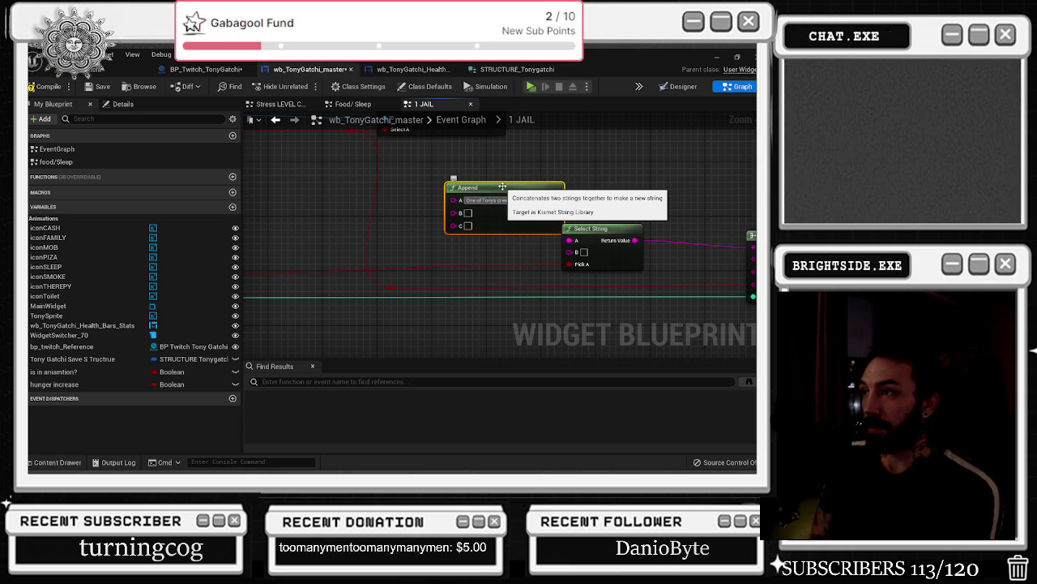
key("Return")
type("tted on hi")
key("BackSpace")
key("BackSpace")
key("BackSpace")
type("rned i")
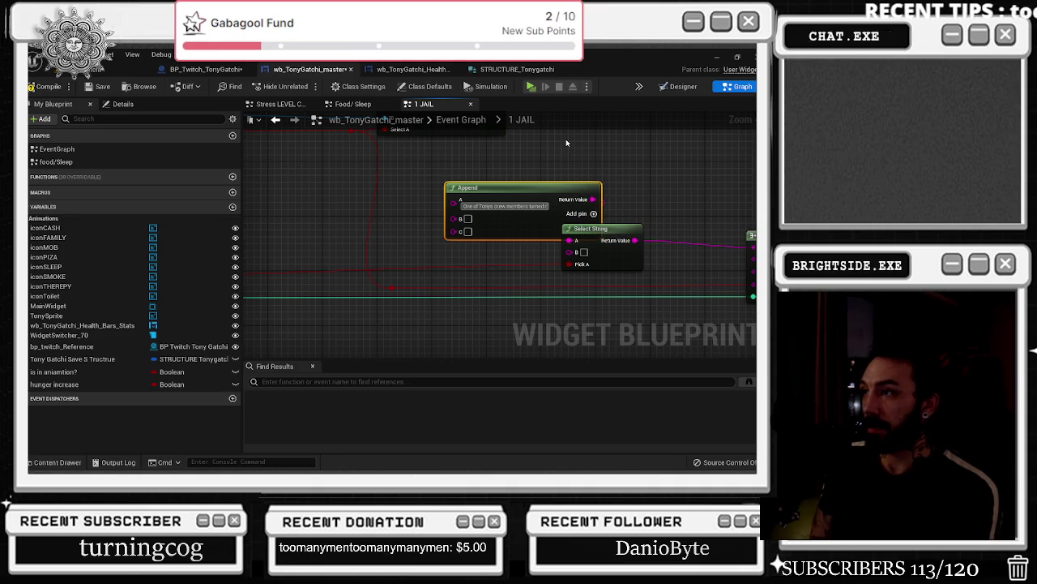
key("BackSpace")
key("BackSpace")
key("BackSpace")
key("BackSpace")
key("BackSpace")
type("was an informant")
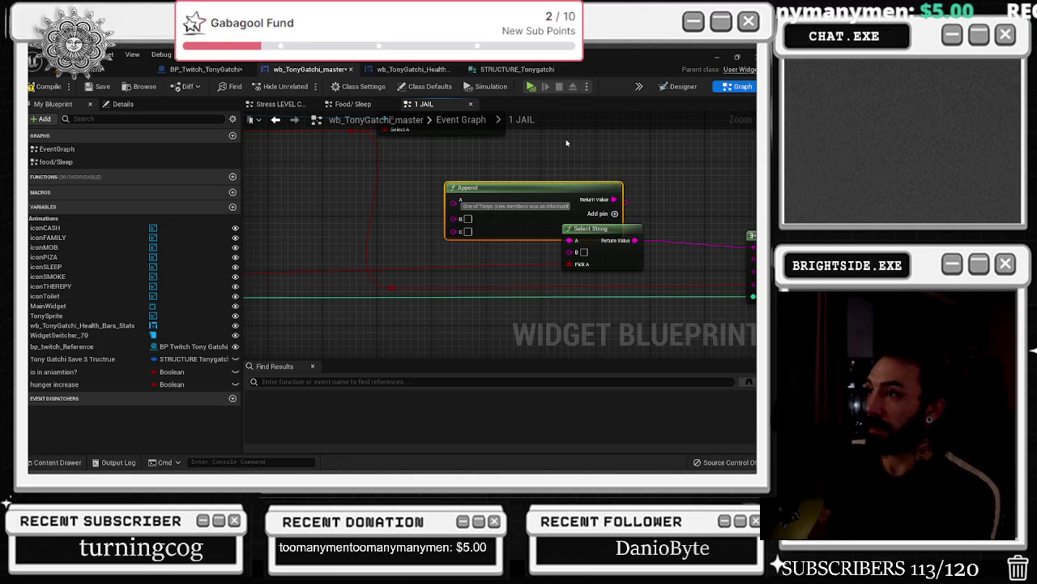
left_click_drag(529, 206, 588, 205)
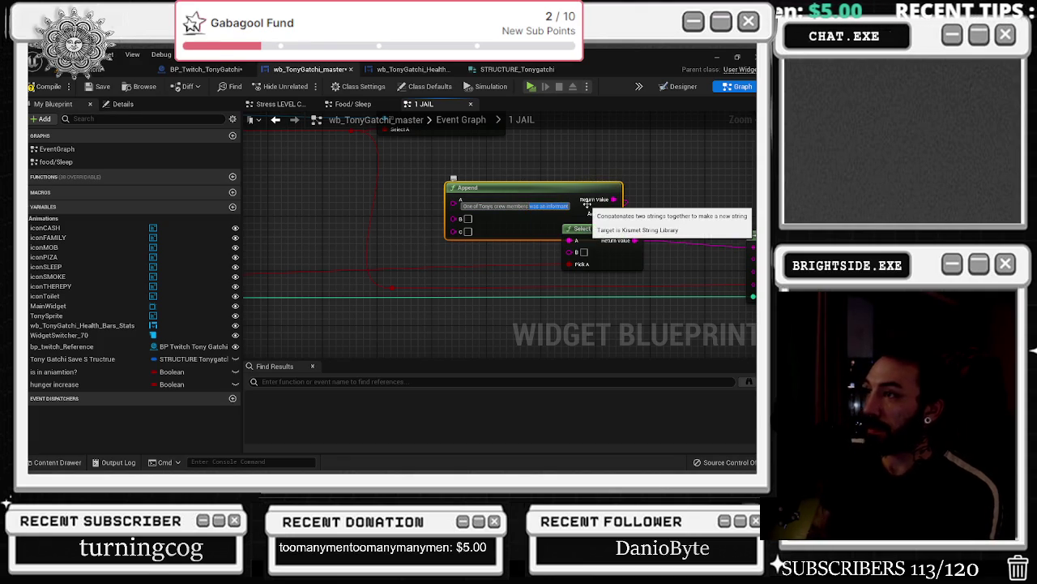
key("BackSpace")
type(",")
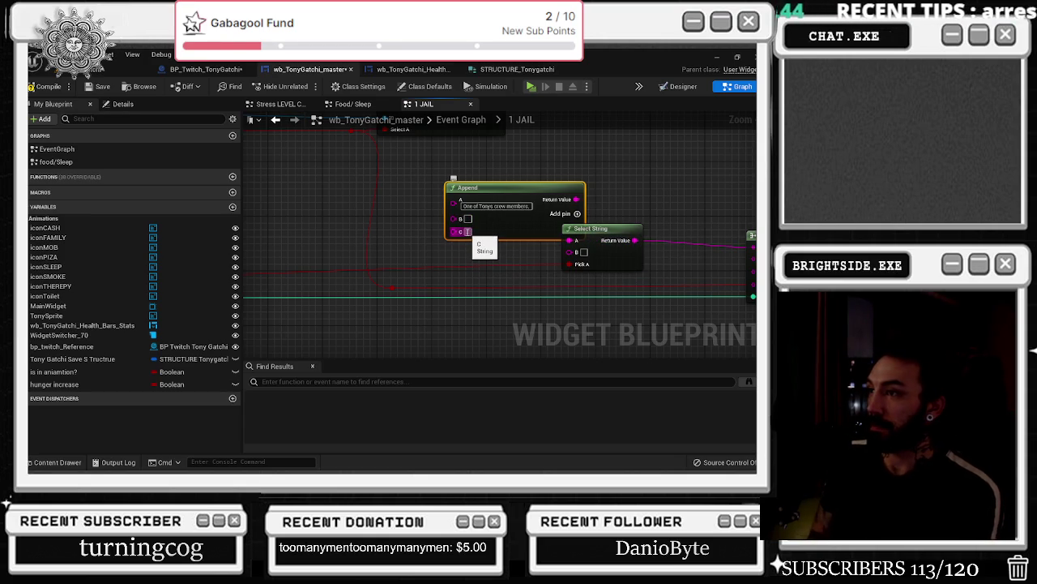
- Fill the Append's C text with the pasted 'was an informant' phrase and the snitching clause
left_click(467, 232)
key("ctrl+v")
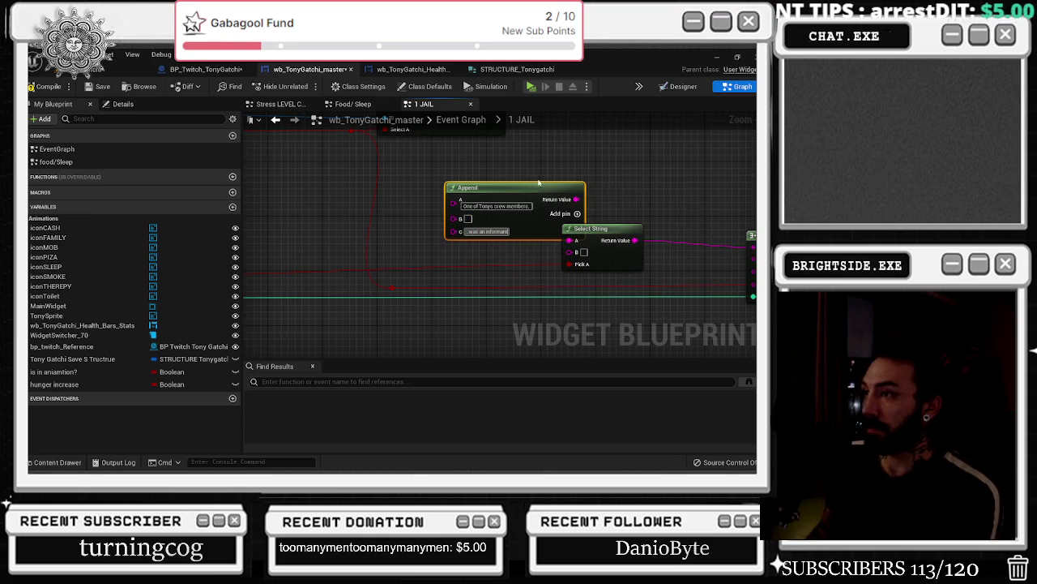
type(" and")
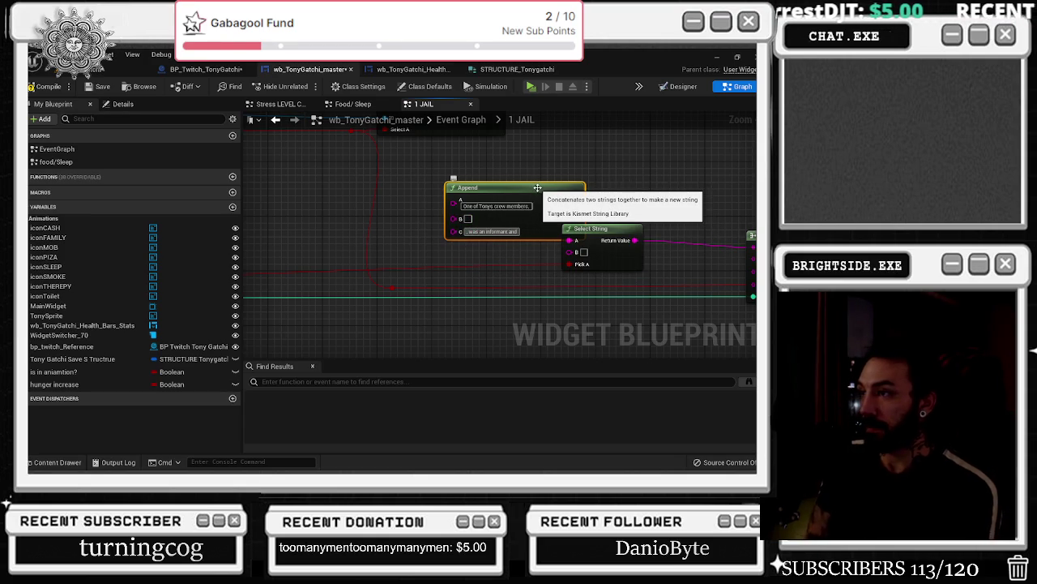
type(" tu")
key("BackSpace")
key("BackSpace")
key("BackSpace")
type("snitched on the crew")
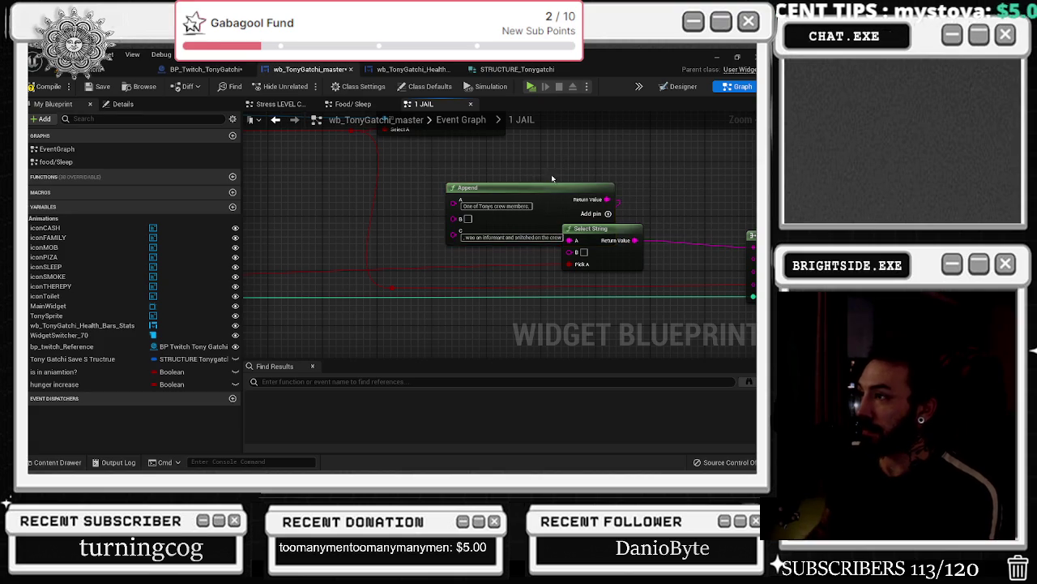
- Line up the Append and Select String nodes beside the options Select node
left_click_drag(538, 187, 464, 188)
left_click(626, 192)
scroll(628, 193, "down", 2)
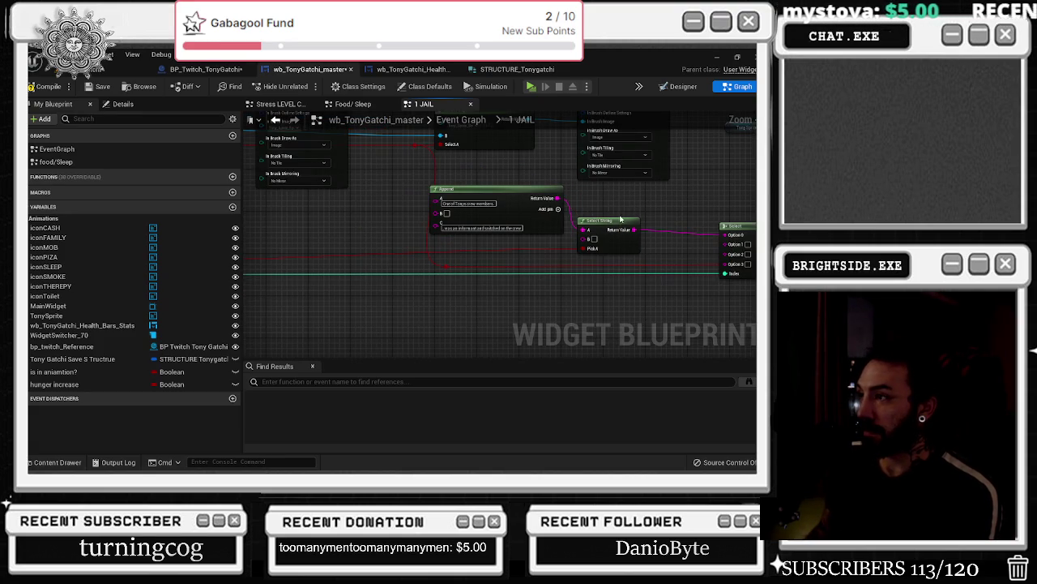
mouse_move(620, 219)
left_mouse_down()
mouse_move(636, 234)
mouse_move(349, 246)
left_mouse_up()
left_click(489, 248)
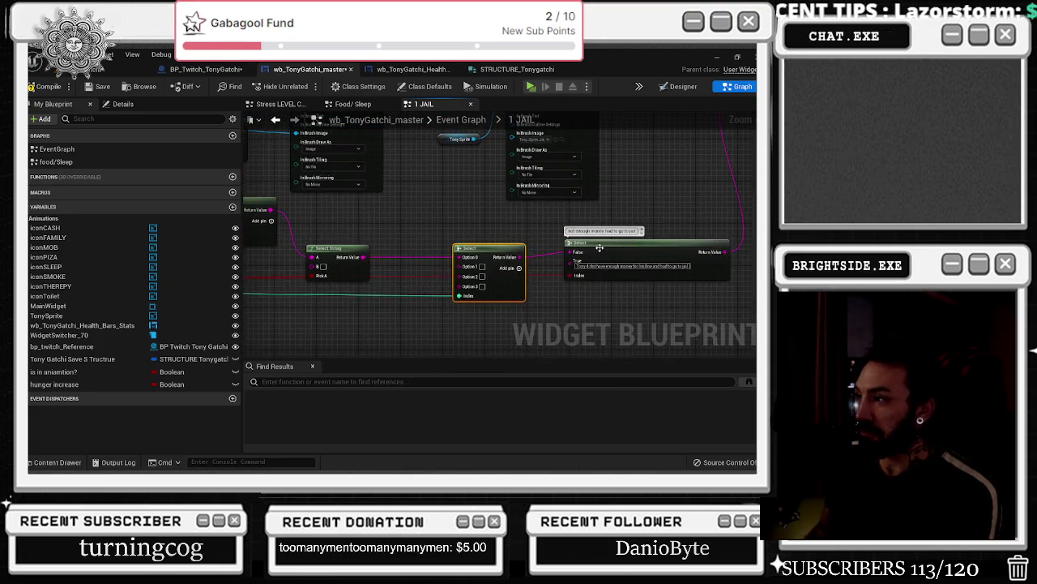
left_click_drag(427, 247, 607, 257)
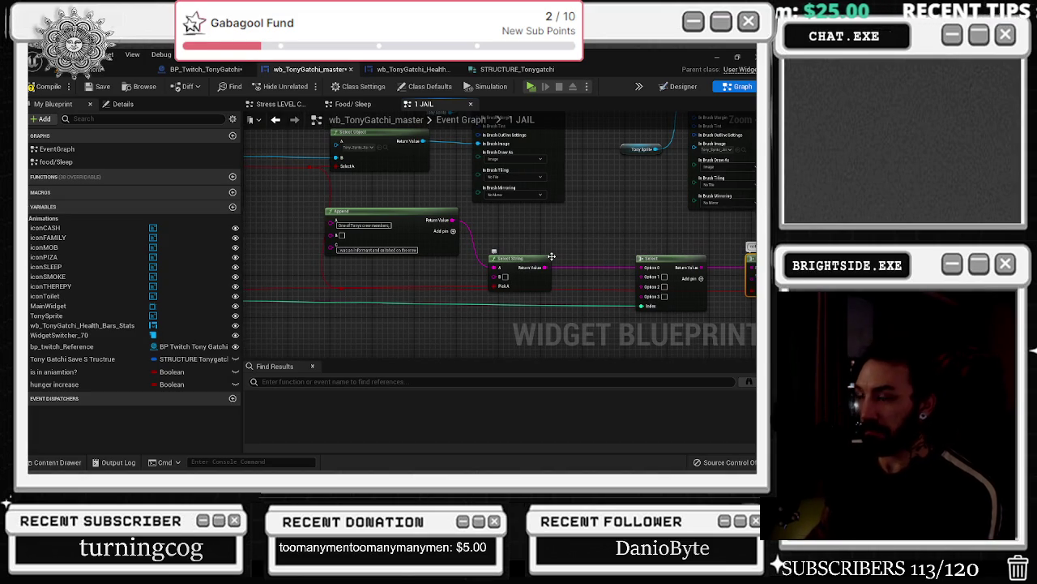
left_click_drag(450, 219, 457, 220)
left_click_drag(531, 257, 538, 256)
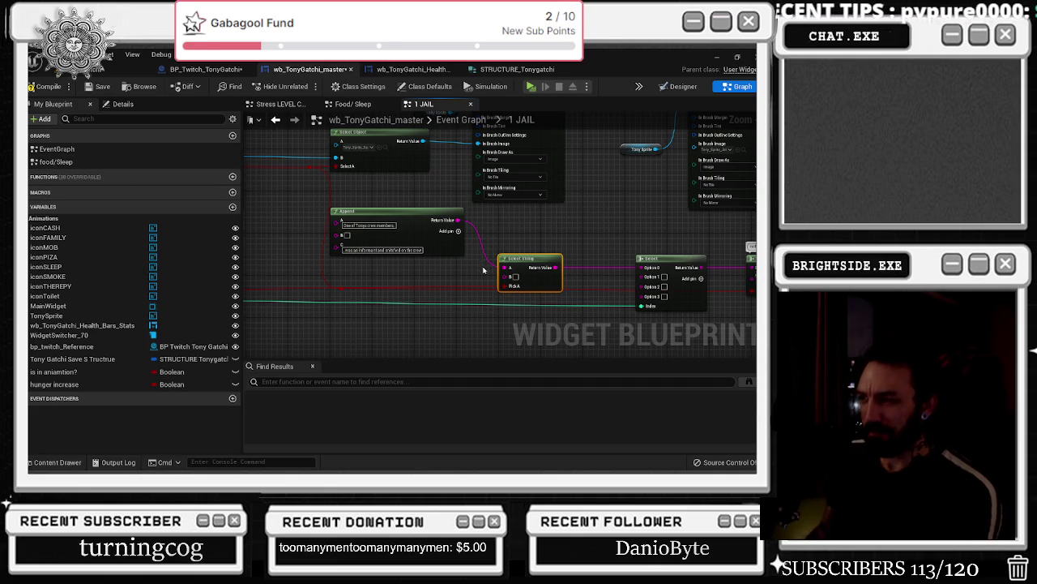
left_click_drag(404, 211, 413, 219)
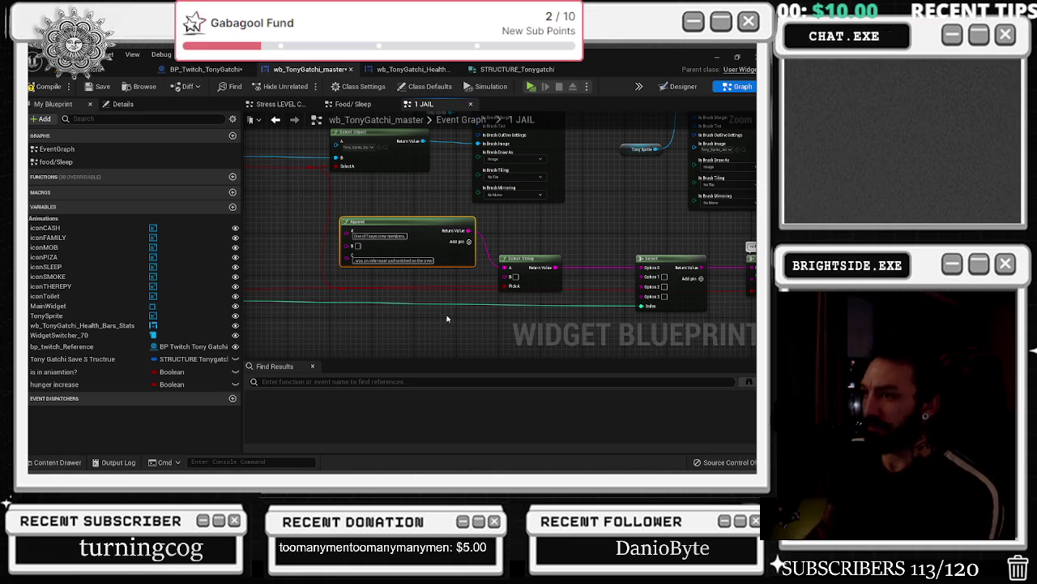
- Reposition the Random Integer in Range node and its reroute points near Break STRUCTURE
scroll(603, 291, "down", 5)
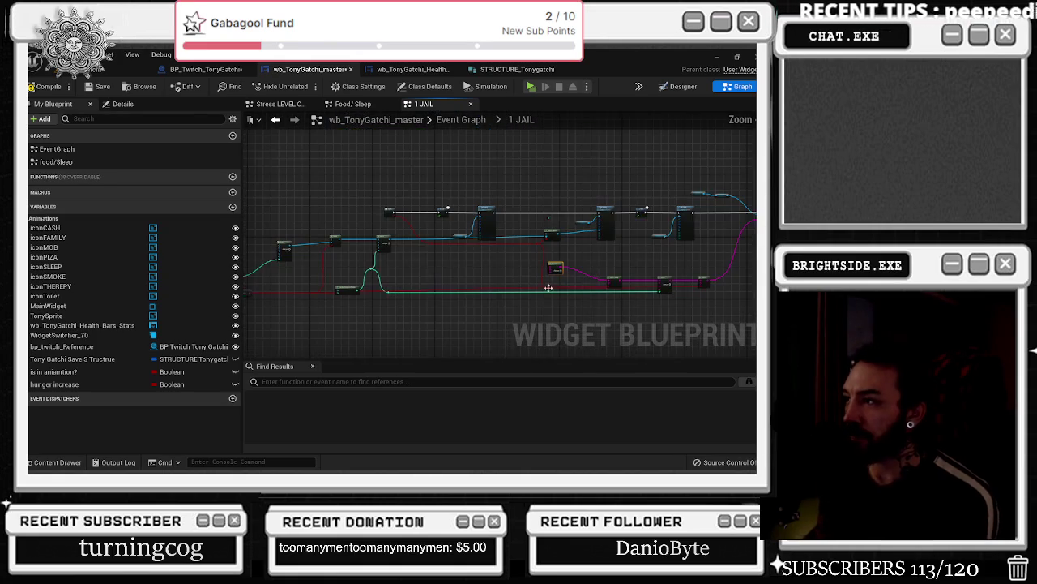
scroll(355, 256, "up", 3)
left_click_drag(466, 263, 410, 250)
mouse_move(263, 281)
left_mouse_down()
mouse_move(361, 304)
mouse_move(348, 289)
left_mouse_up()
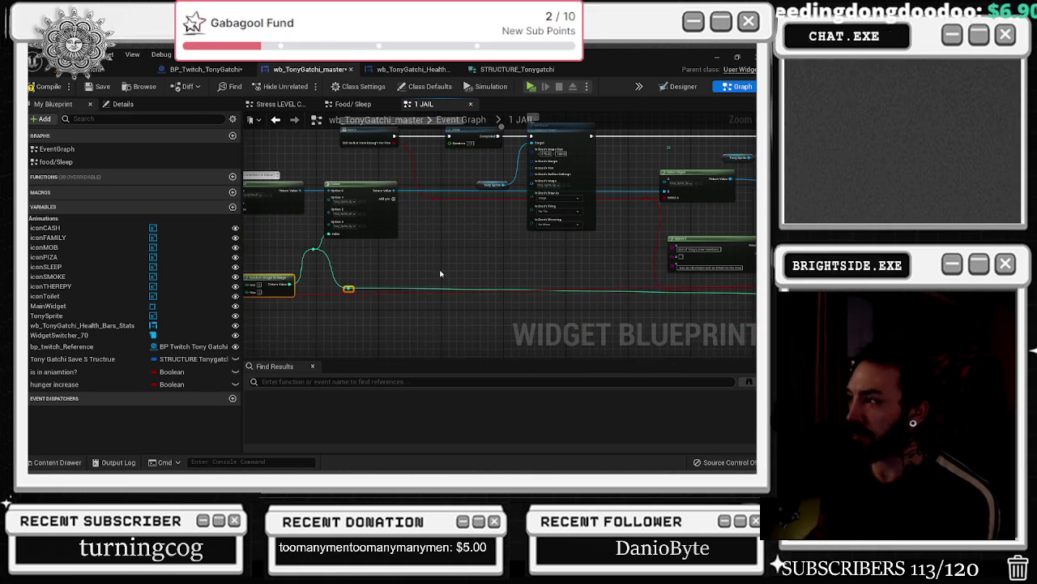
left_click_drag(580, 270, 679, 275)
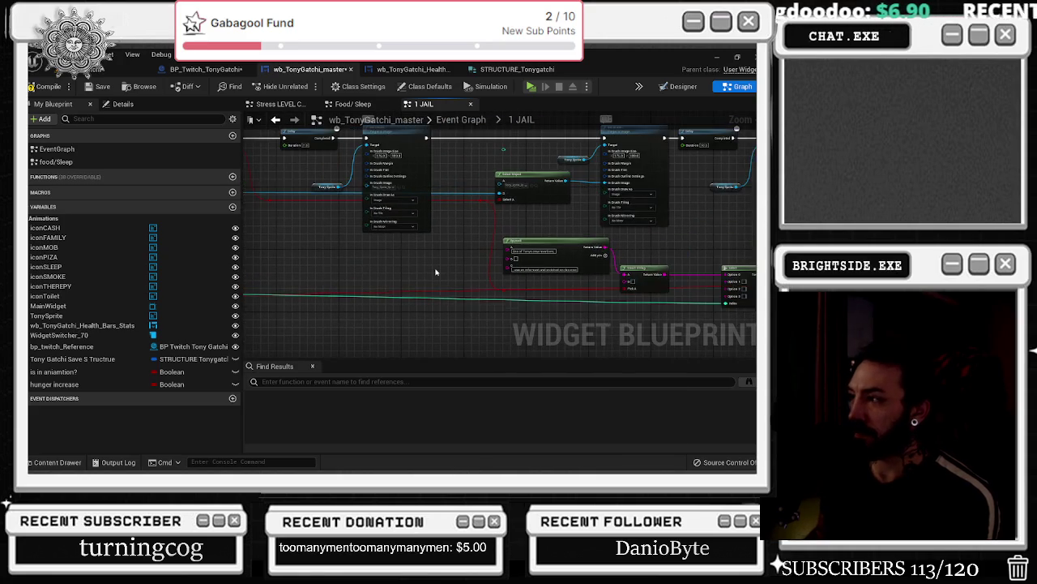
mouse_move(391, 277)
left_mouse_down()
mouse_move(466, 313)
mouse_move(448, 300)
mouse_move(494, 271)
left_mouse_up()
scroll(494, 271, "up", 2)
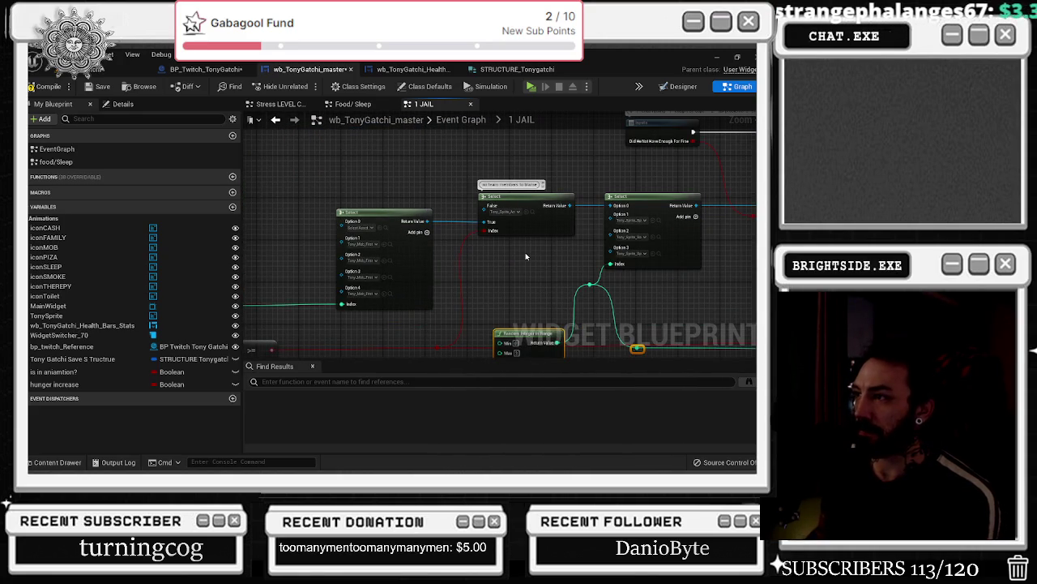
left_click_drag(459, 259, 725, 247)
left_click_drag(502, 235, 448, 222)
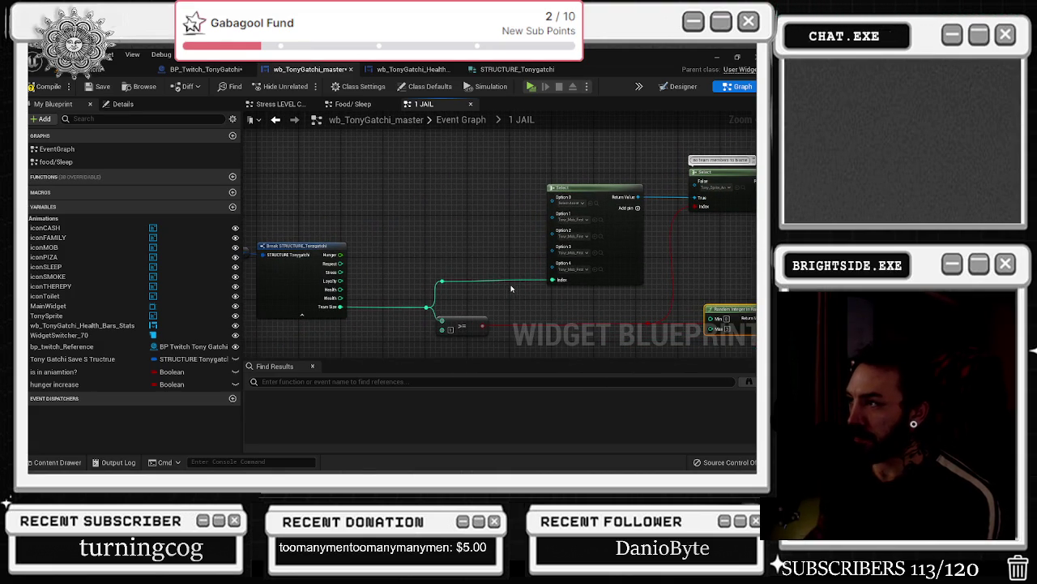
mouse_move(538, 304)
left_mouse_down()
mouse_move(456, 306)
mouse_move(505, 304)
left_mouse_up()
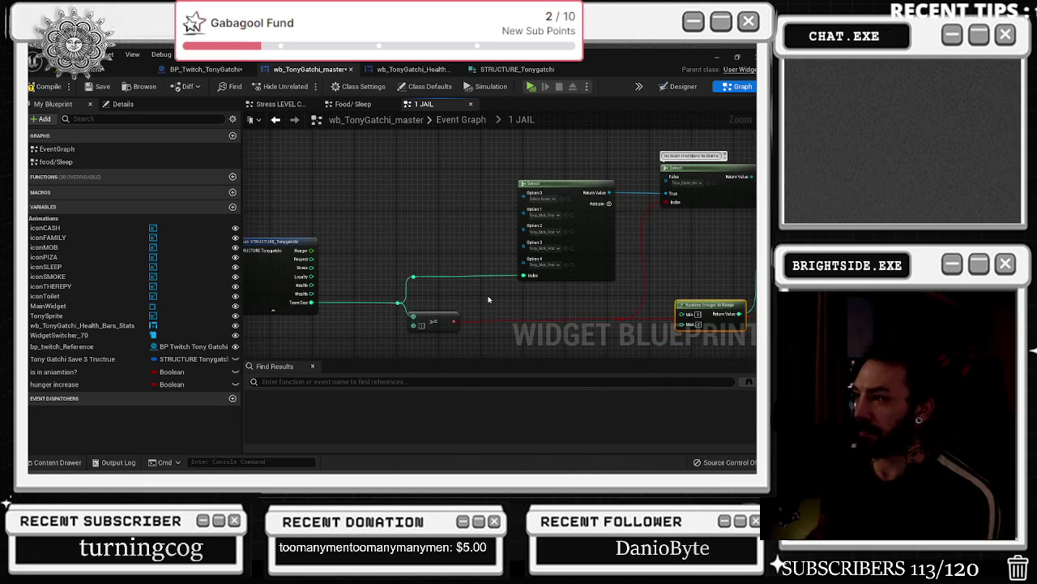
- Add a Select node from the integer pin, then delete it as unwanted
mouse_move(414, 276)
left_mouse_down()
mouse_move(324, 278)
mouse_move(405, 278)
mouse_move(340, 277)
left_mouse_up()
mouse_move(757, 274)
left_mouse_down()
mouse_move(757, 282)
mouse_move(591, 337)
mouse_move(591, 354)
mouse_move(512, 256)
mouse_move(451, 227)
mouse_move(254, 238)
mouse_move(402, 217)
left_mouse_up()
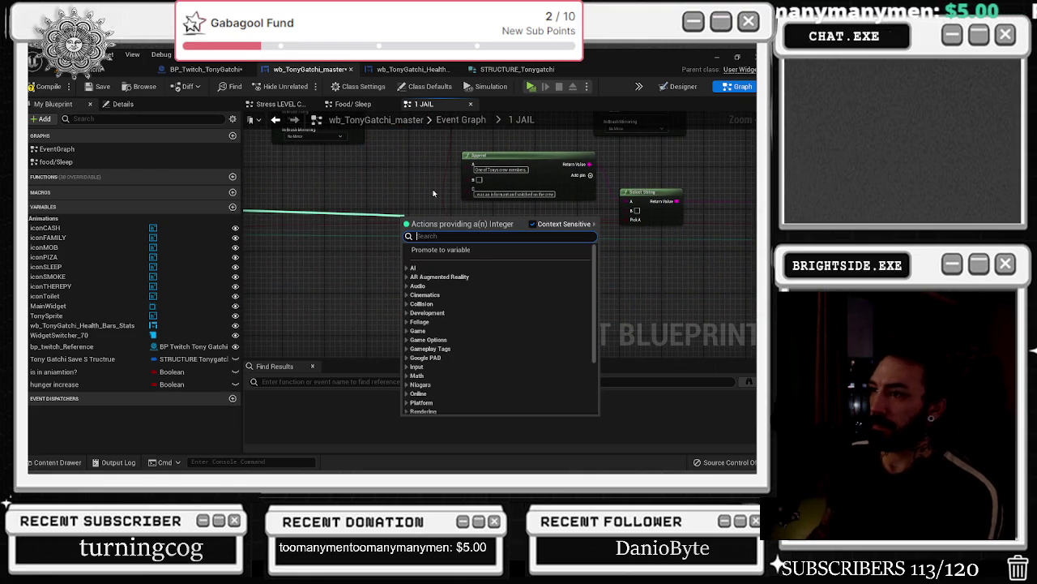
type("selec")
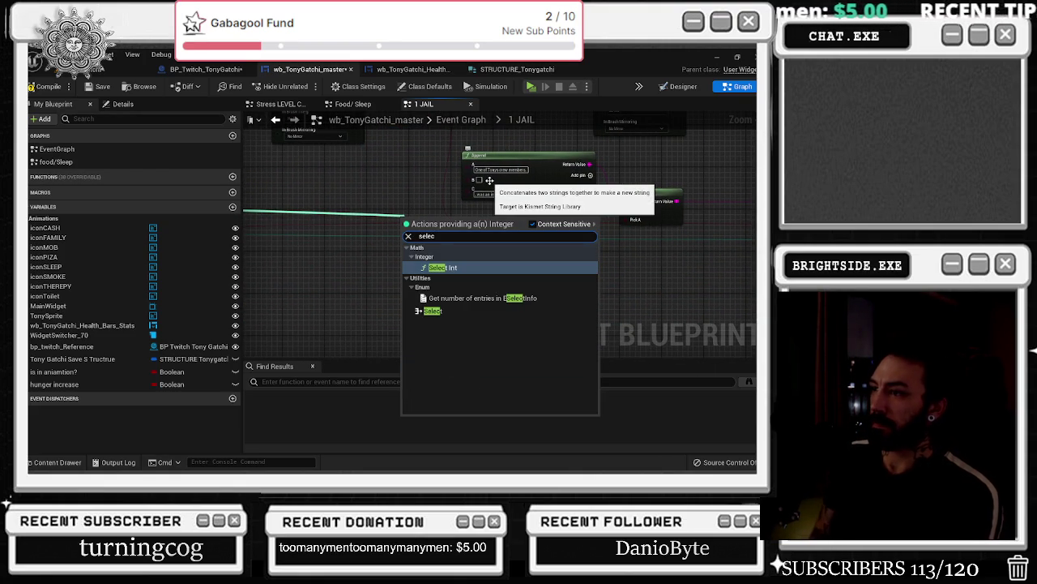
left_click(432, 310)
mouse_move(422, 219)
left_mouse_down()
mouse_move(374, 182)
mouse_move(350, 206)
mouse_move(363, 252)
left_mouse_up()
left_click(327, 237)
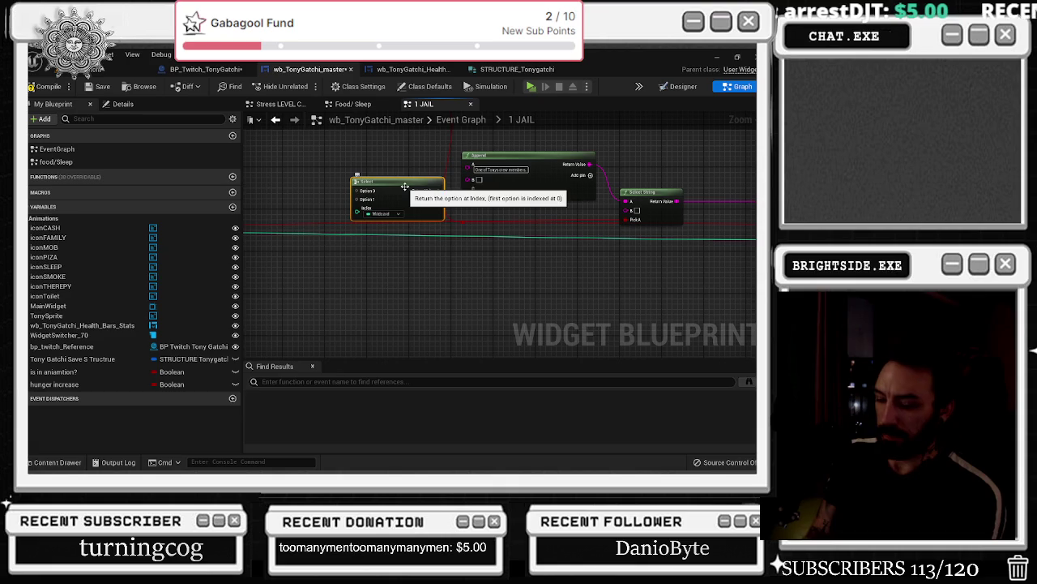
key("Delete")
- Add a Select String feeding Append's B input and connect Append's output to Option 0
left_click_drag(469, 179, 398, 188)
type("selec")
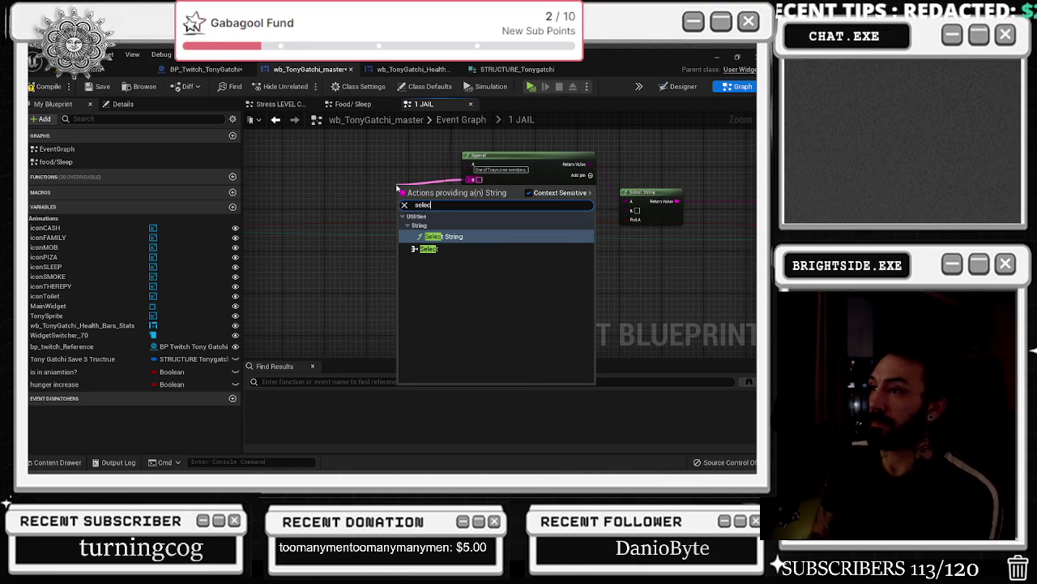
key("Return")
mouse_move(417, 180)
left_mouse_down()
mouse_move(379, 168)
mouse_move(406, 165)
mouse_move(613, 217)
left_mouse_up()
left_click(541, 212)
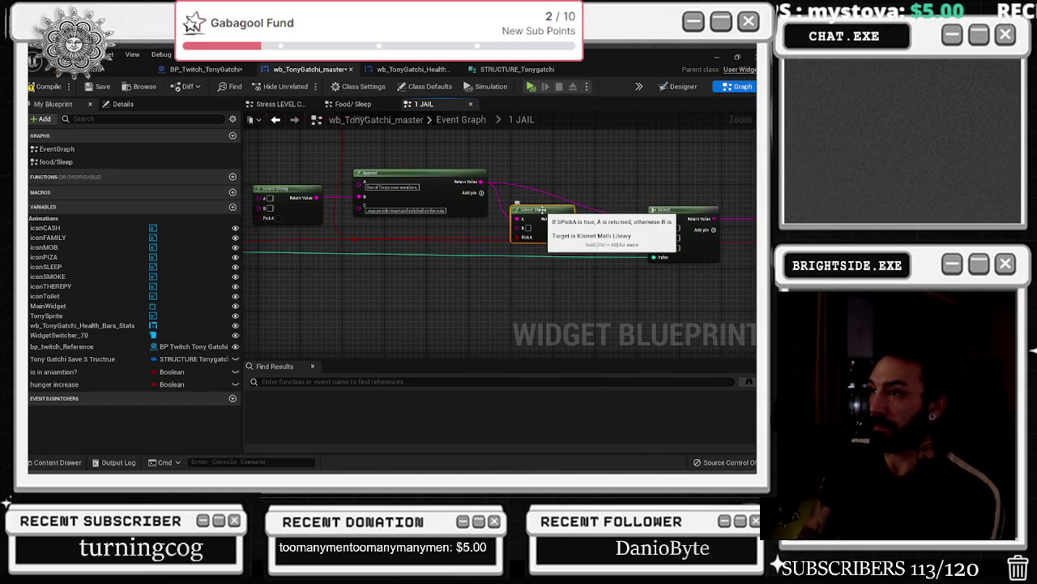
- Delete the middle Select String node and slide Append and Select String toward the Select node
key("Delete")
left_click(419, 196)
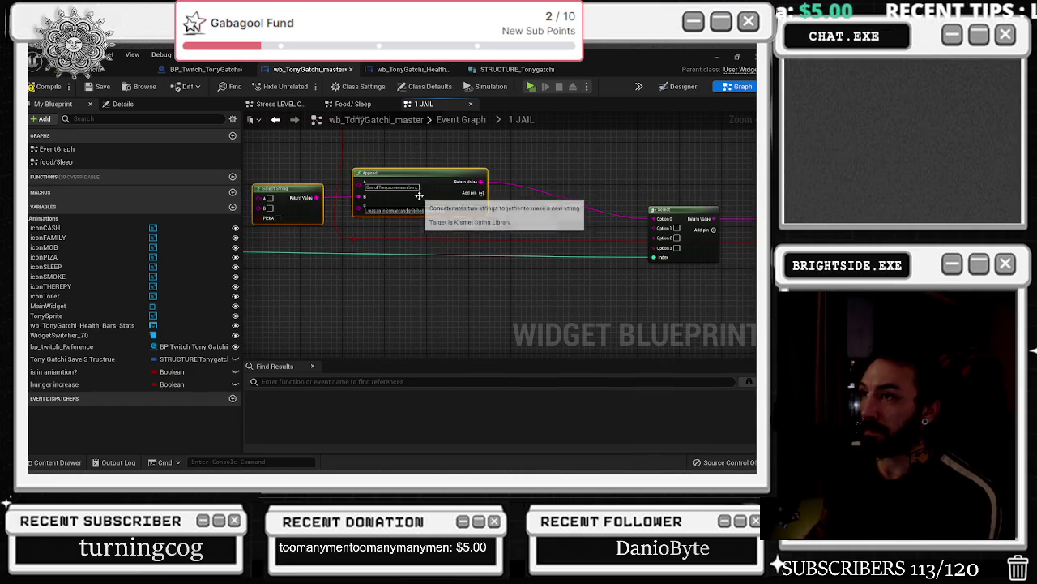
left_click_drag(419, 196, 485, 197)
scroll(444, 205, "down", 1)
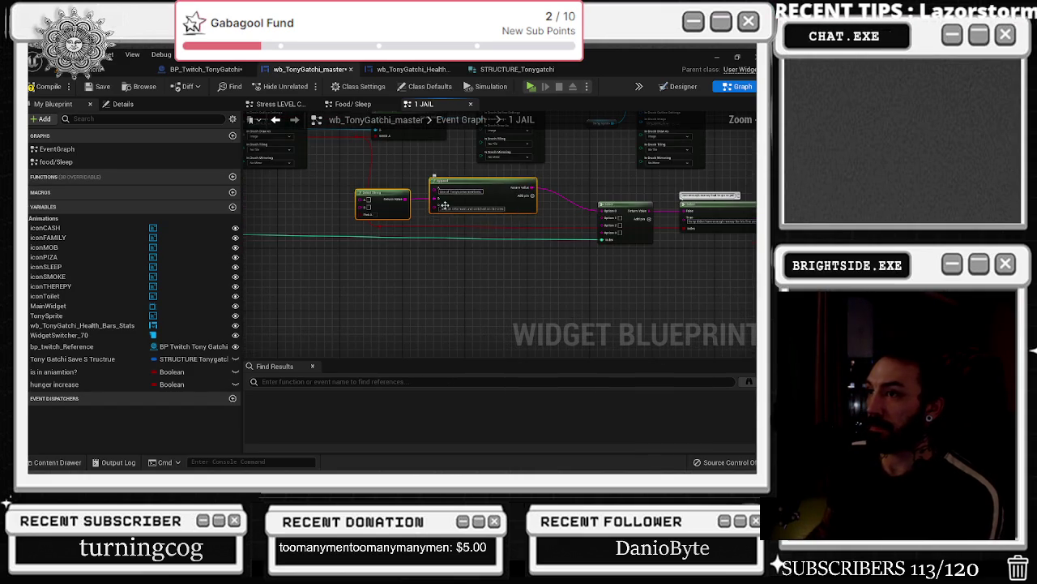
mouse_move(428, 222)
left_mouse_down()
mouse_move(387, 222)
mouse_move(510, 284)
left_mouse_up()
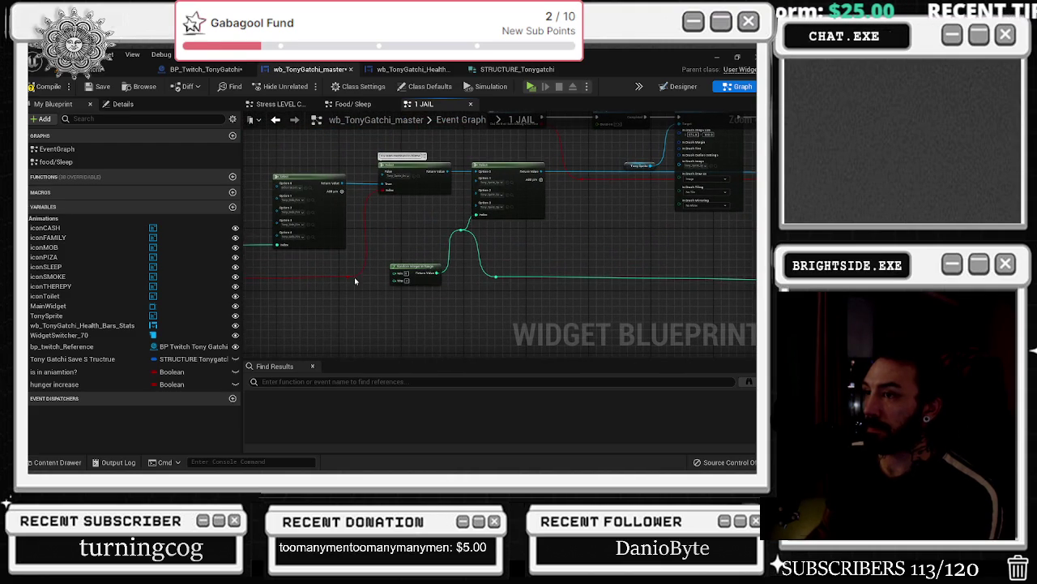
scroll(348, 276, "up", 3)
- Wire Select String's Pick A input and move the Select and Append nodes down
mouse_move(348, 276)
left_mouse_down()
mouse_move(625, 294)
mouse_move(534, 253)
left_mouse_up()
scroll(535, 243, "down", 3)
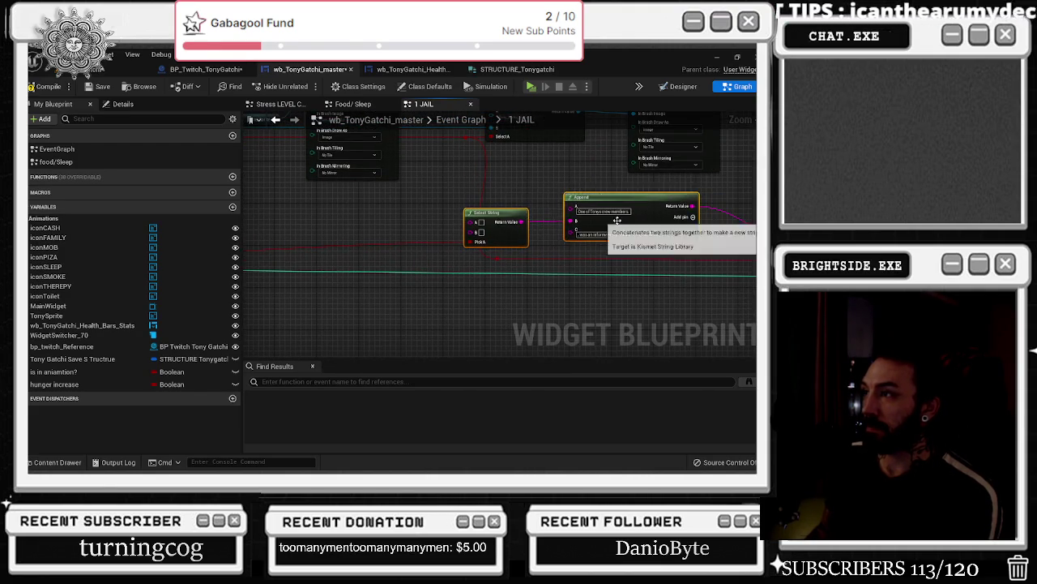
mouse_move(567, 200)
left_mouse_down()
mouse_move(564, 247)
mouse_move(533, 235)
left_mouse_up()
scroll(539, 240, "up", 2)
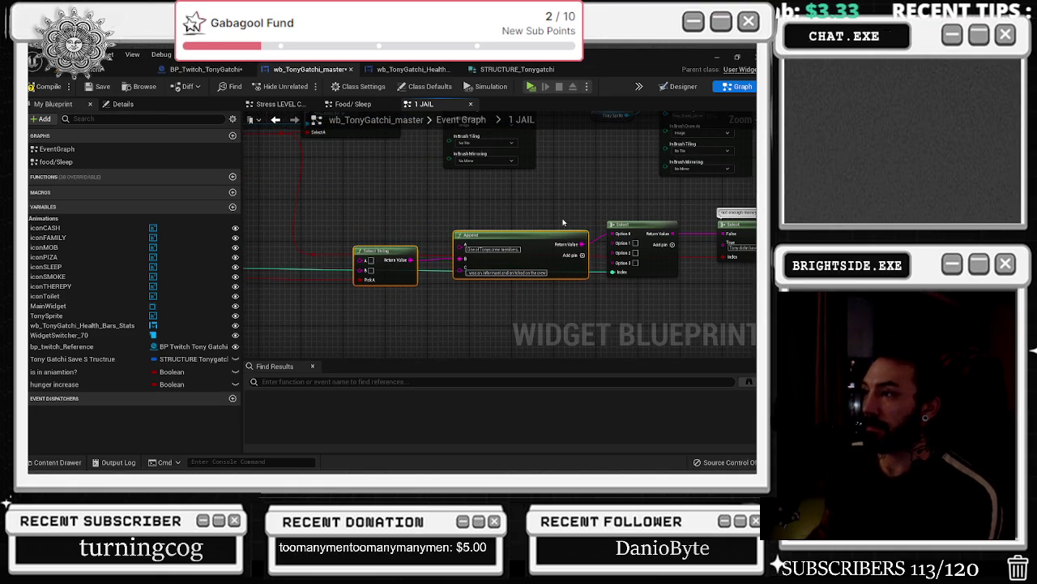
scroll(526, 226, "down", 2)
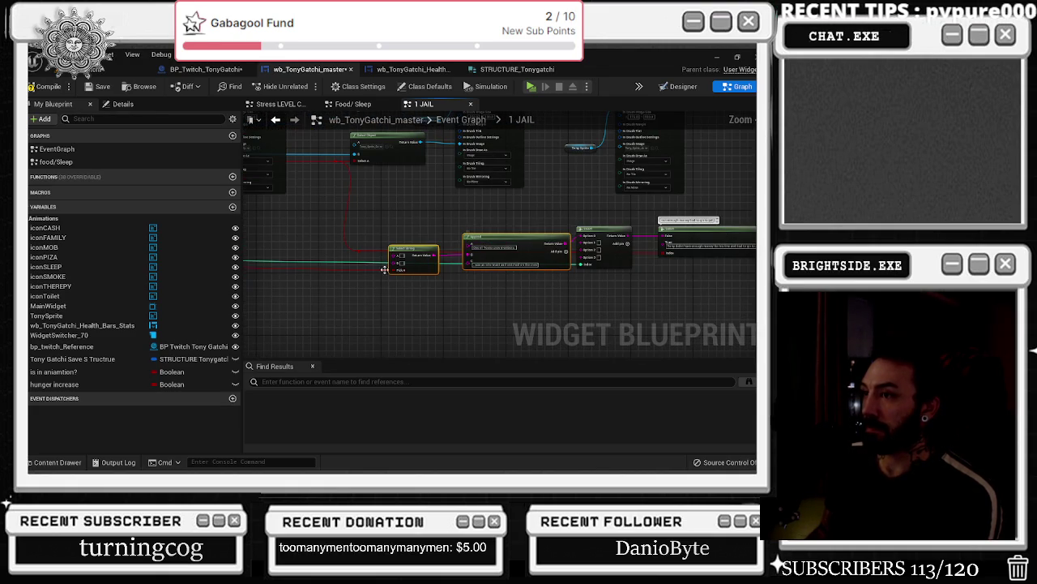
scroll(395, 267, "up", 2)
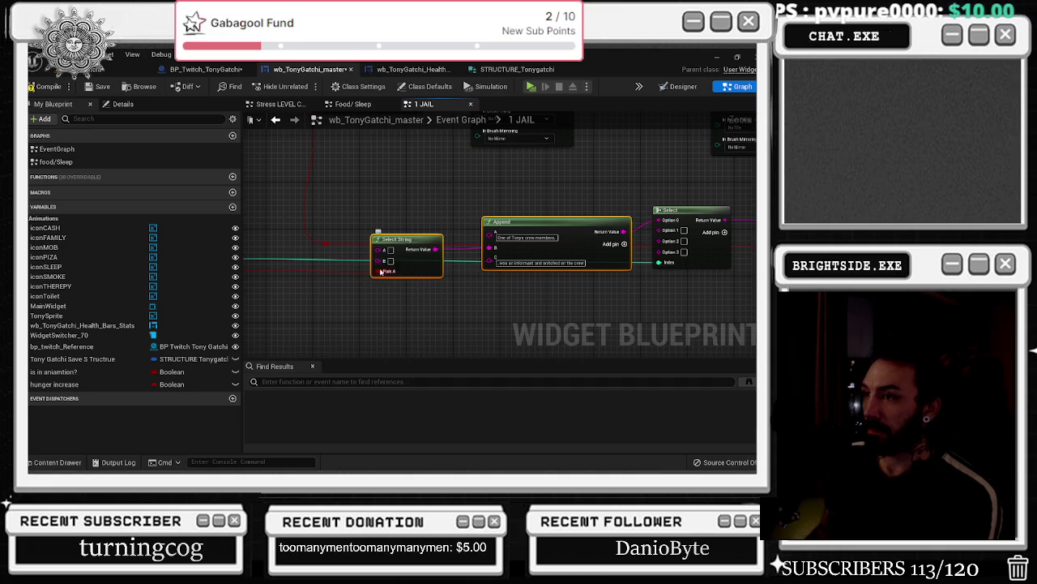
scroll(380, 272, "down", 3)
scroll(673, 331, "up", 2)
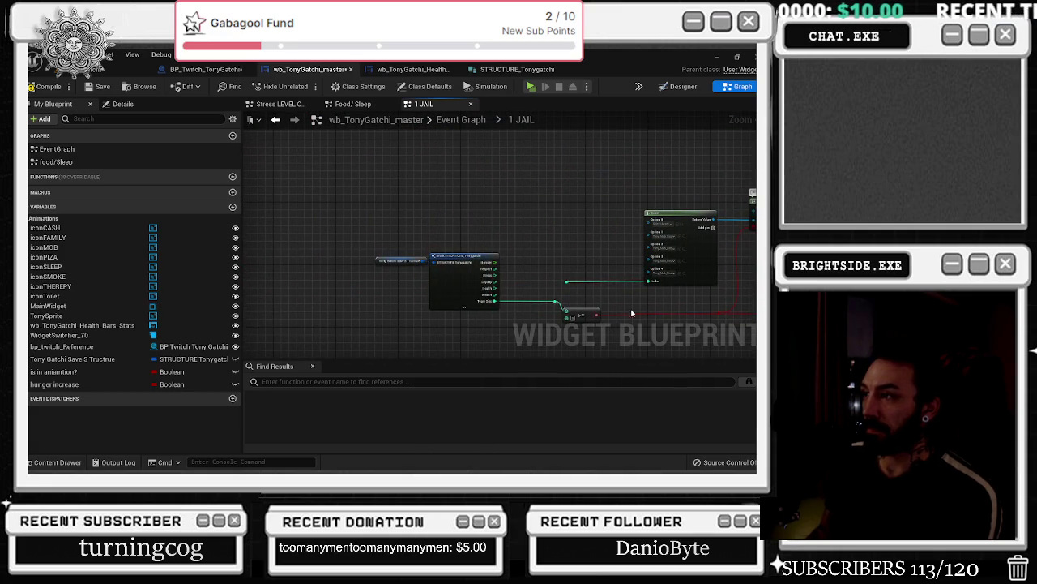
mouse_move(616, 304)
left_mouse_down()
mouse_move(518, 285)
mouse_move(404, 309)
left_mouse_up()
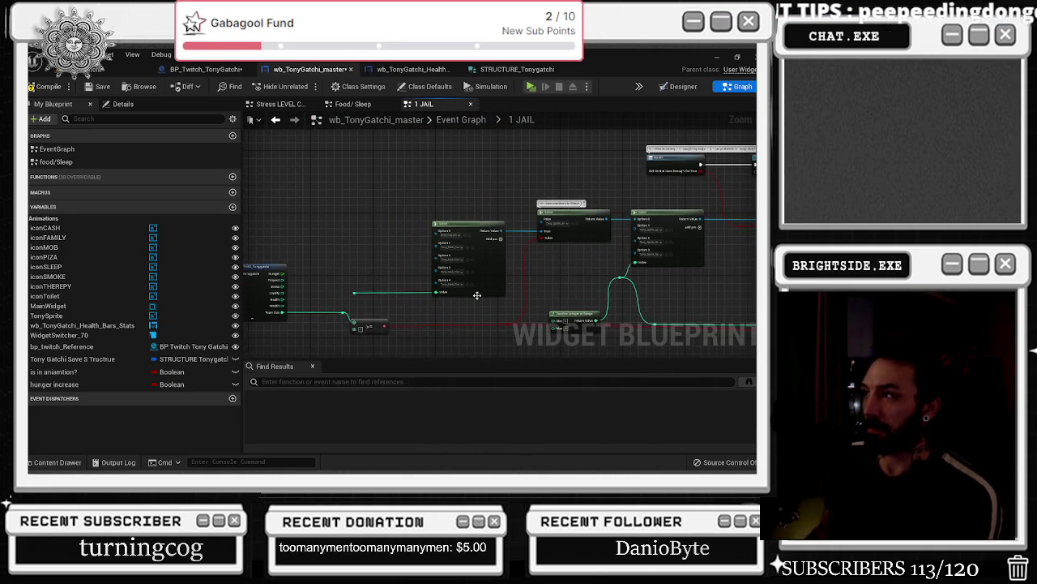
left_click_drag(502, 293, 291, 309)
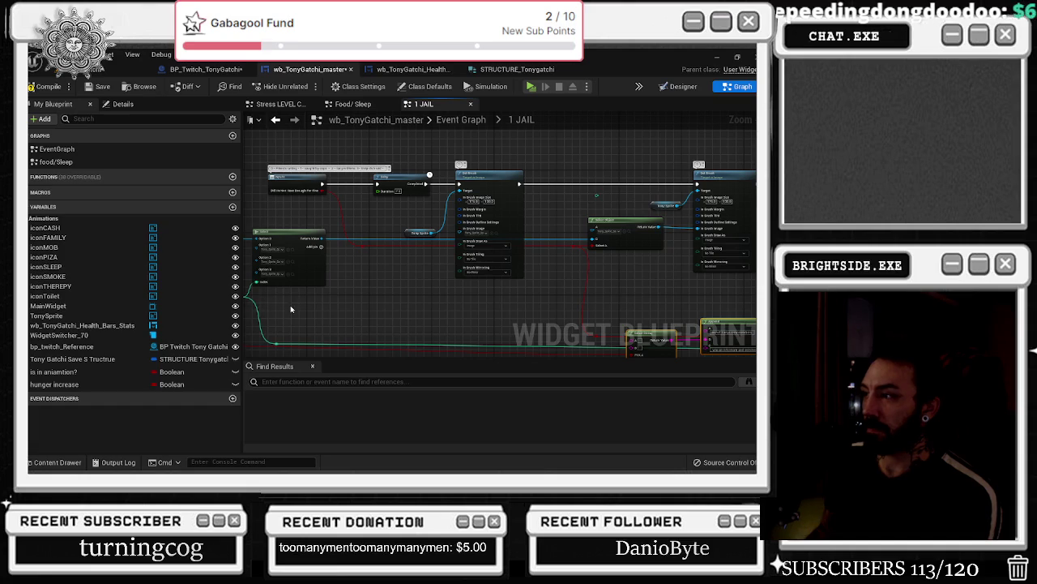
left_click_drag(414, 278, 405, 257)
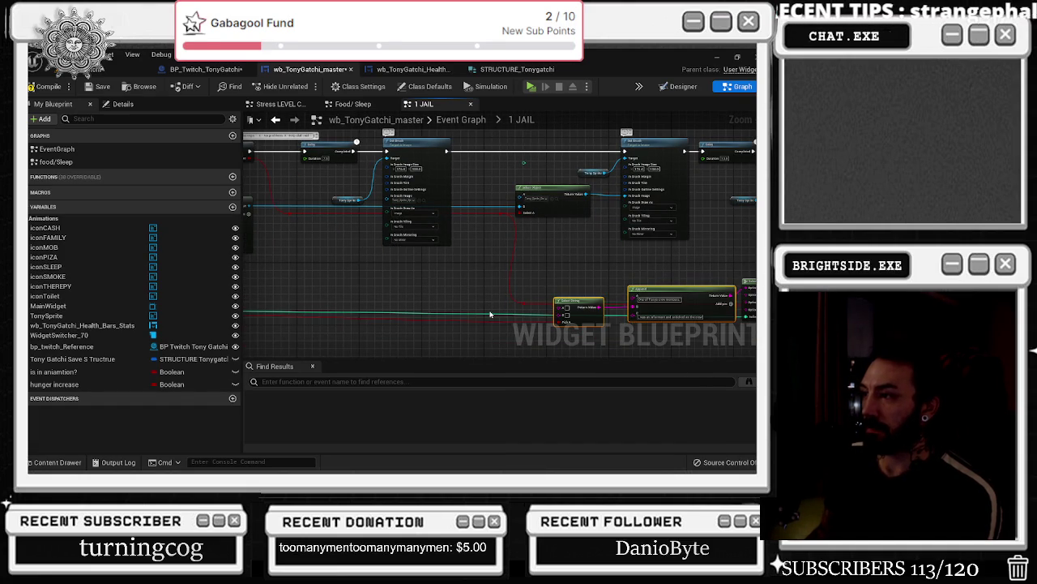
- Add a Select String node off the Select String wire, then delete it and search 'select str' again
left_click_drag(565, 307, 443, 308)
type("selec")
key("Down")
key("Up")
key("Return")
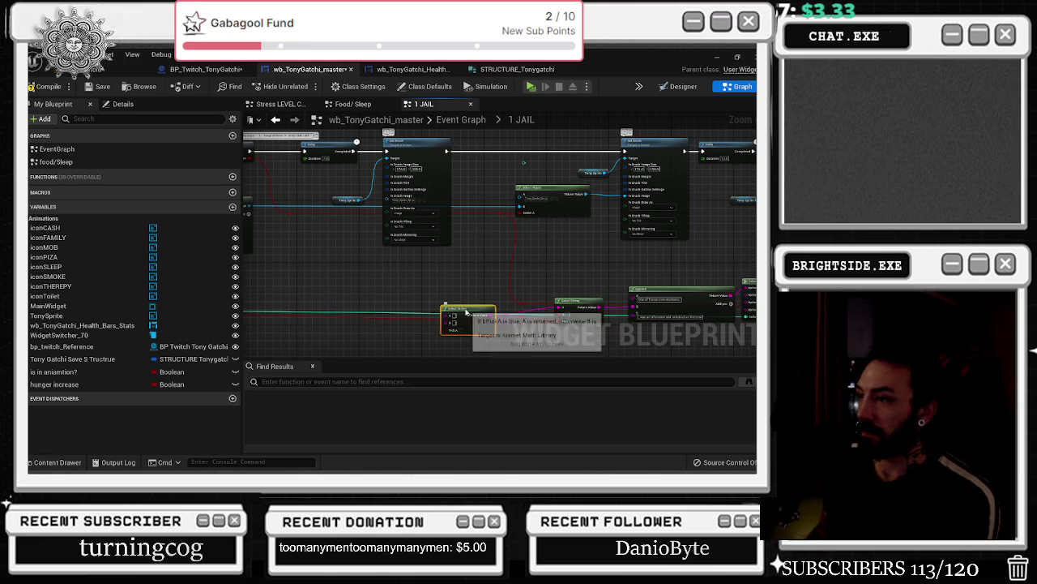
left_click_drag(461, 315, 461, 308)
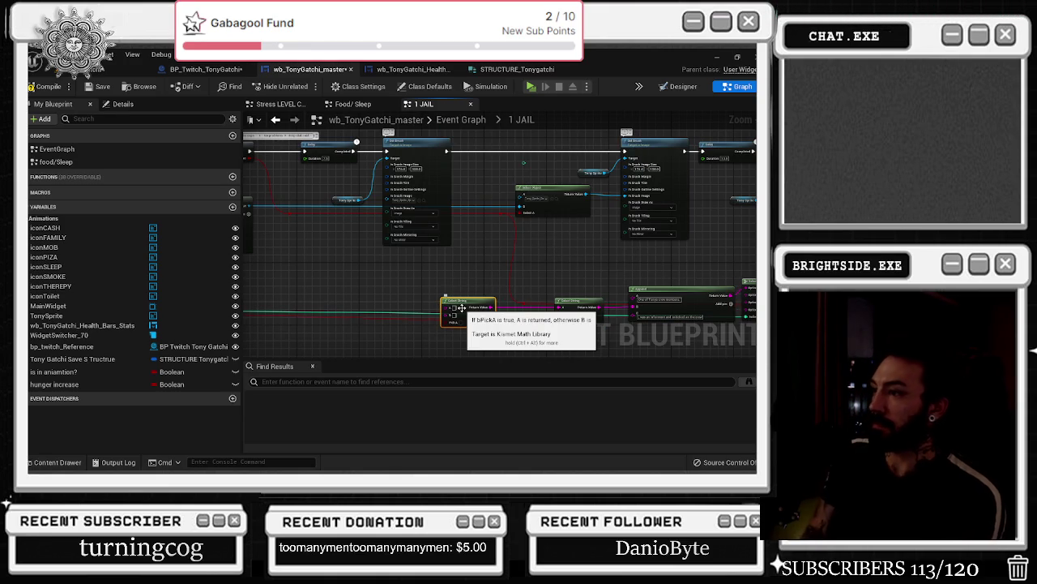
key("Delete")
right_click(463, 310)
type("select str")
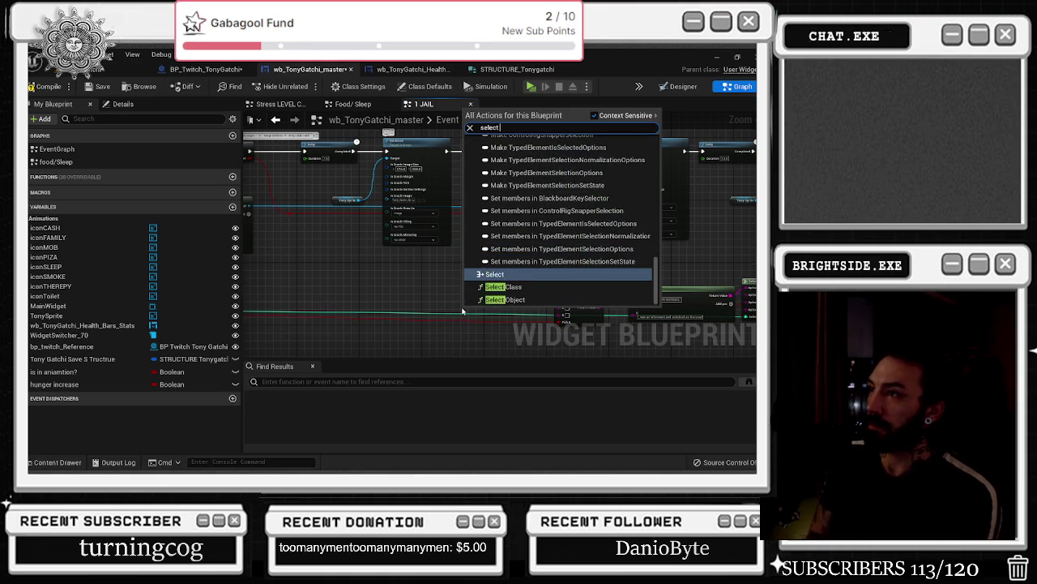
- Place a plain Select node and connect its result to Select String's A input
key("BackSpace")
key("BackSpace")
key("BackSpace")
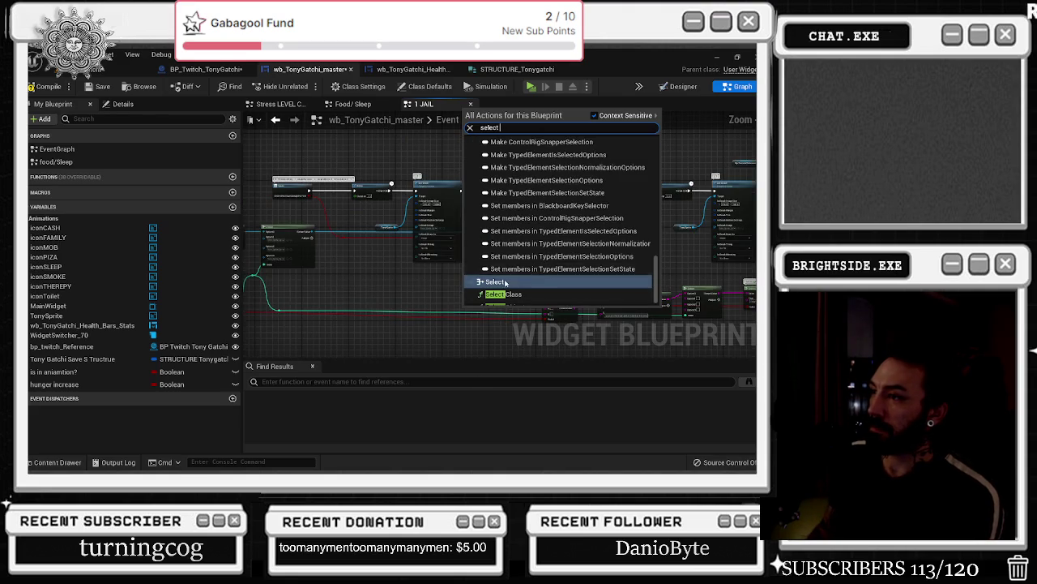
key("Return")
scroll(454, 292, "up", 3)
left_click(561, 269)
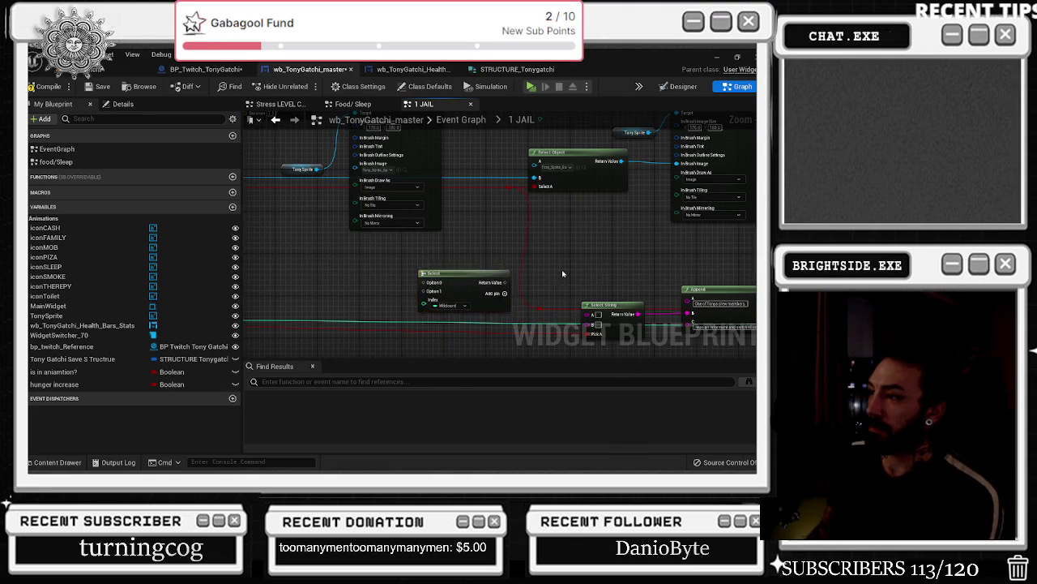
left_click_drag(533, 231, 621, 264)
scroll(591, 248, "down", 3)
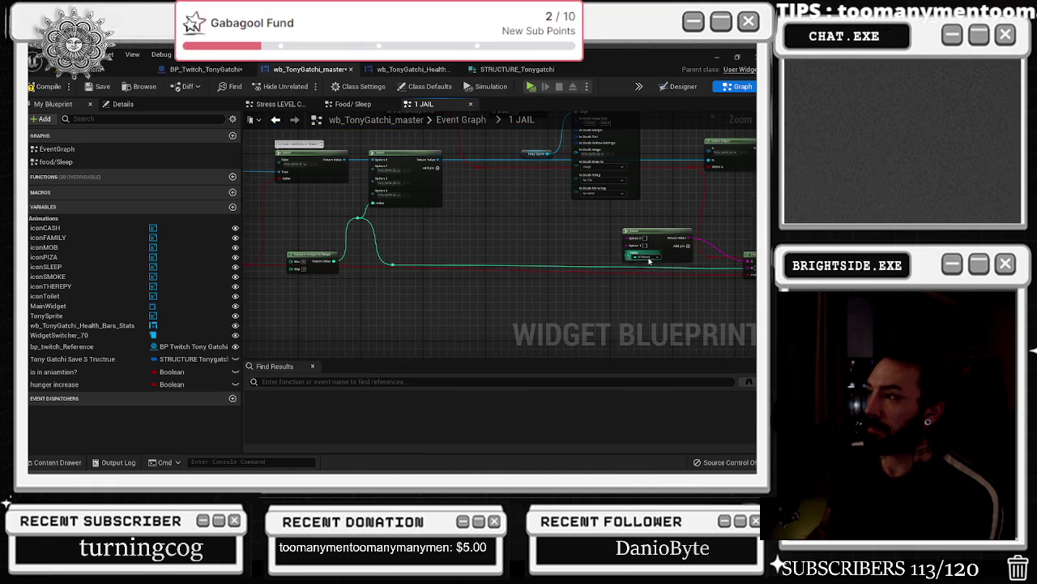
- Give the Select node Option 2 and Option 3 pins, route its index wire, and shift it slightly
left_click(687, 246)
left_click(687, 247)
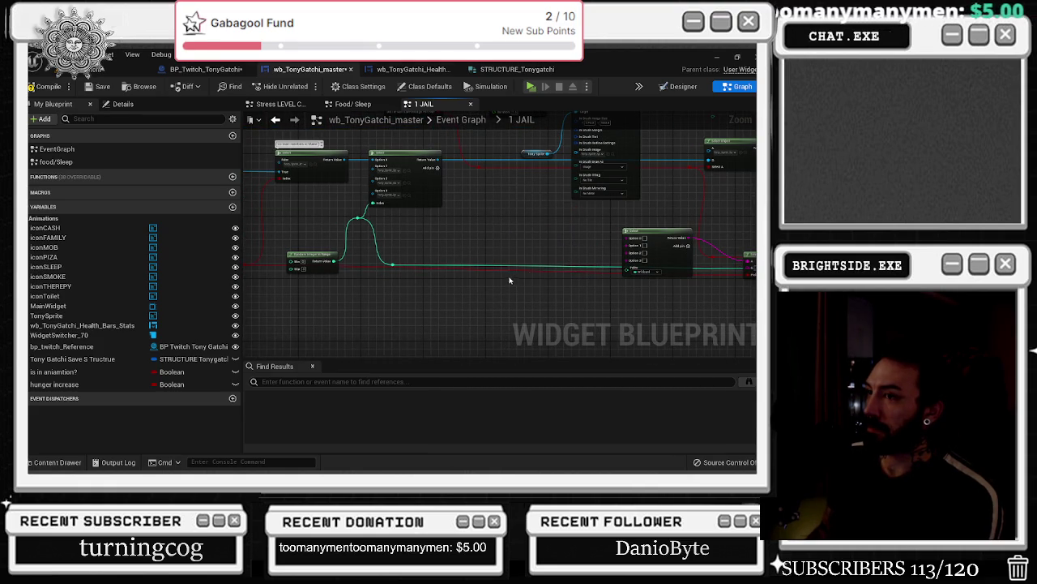
left_click_drag(502, 280, 770, 293)
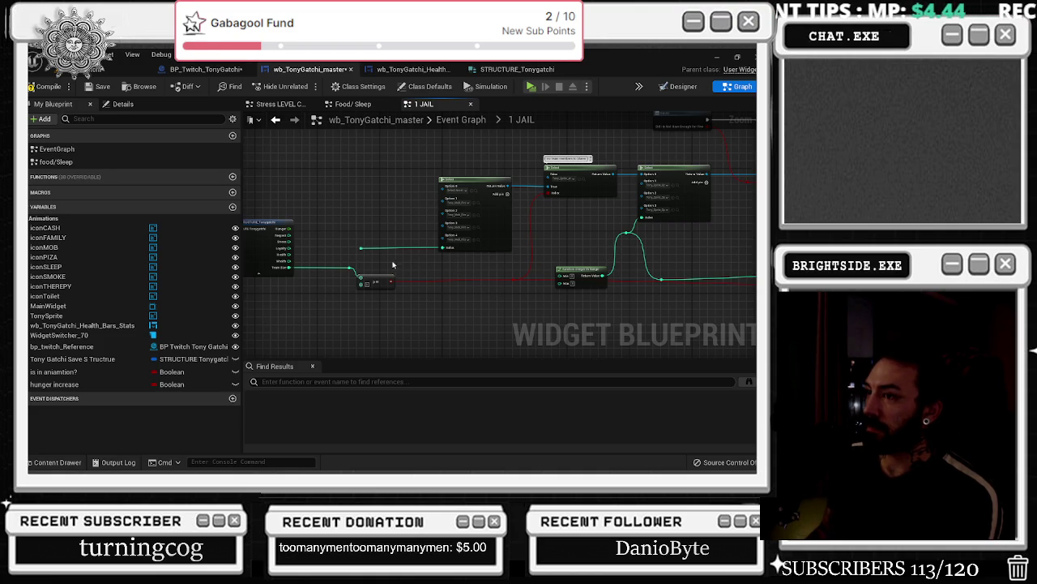
mouse_move(359, 258)
left_mouse_down()
mouse_move(349, 267)
mouse_move(594, 264)
mouse_move(732, 276)
mouse_move(751, 294)
mouse_move(752, 284)
mouse_move(528, 289)
left_mouse_up()
key("Escape")
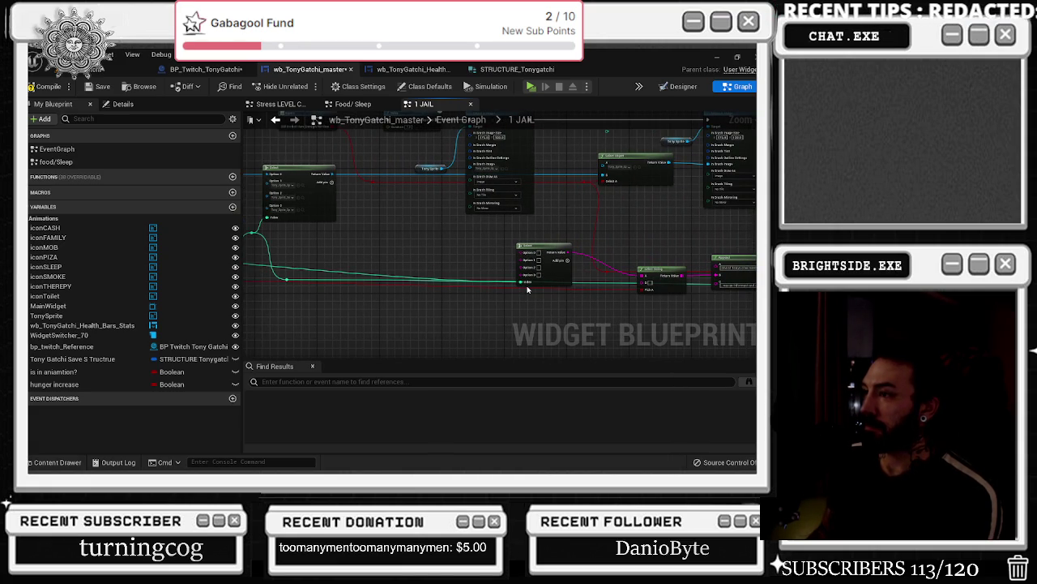
left_click_drag(556, 252, 513, 266)
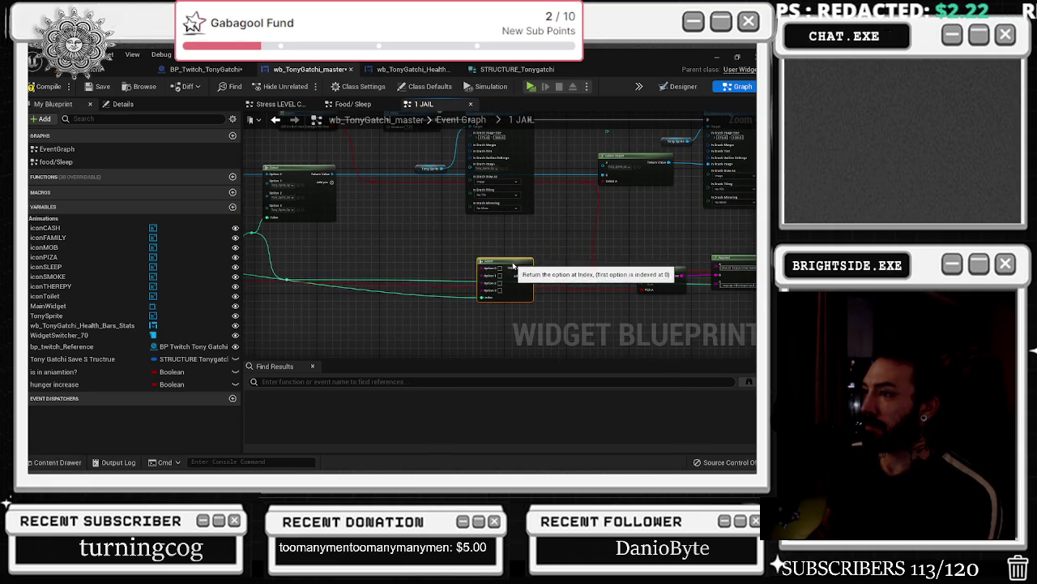
scroll(621, 248, "down", 3)
scroll(608, 247, "up", 3)
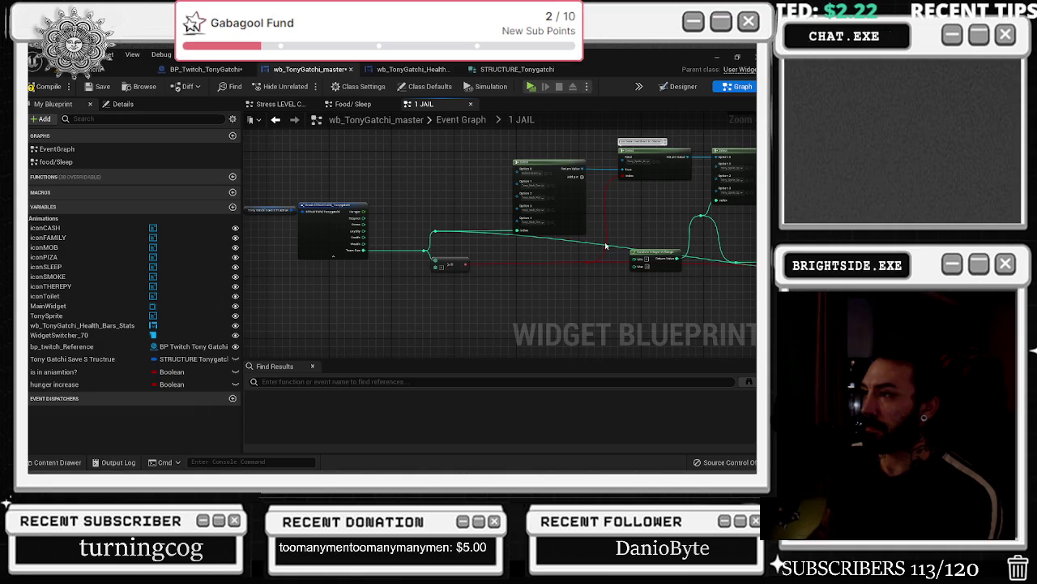
- Add a reroute point on the long wire, lower it, and lead it to the Select node
double_click(581, 239)
mouse_move(582, 239)
left_mouse_down()
mouse_move(502, 289)
mouse_move(443, 285)
mouse_move(430, 263)
left_mouse_up()
left_click_drag(498, 275, 365, 265)
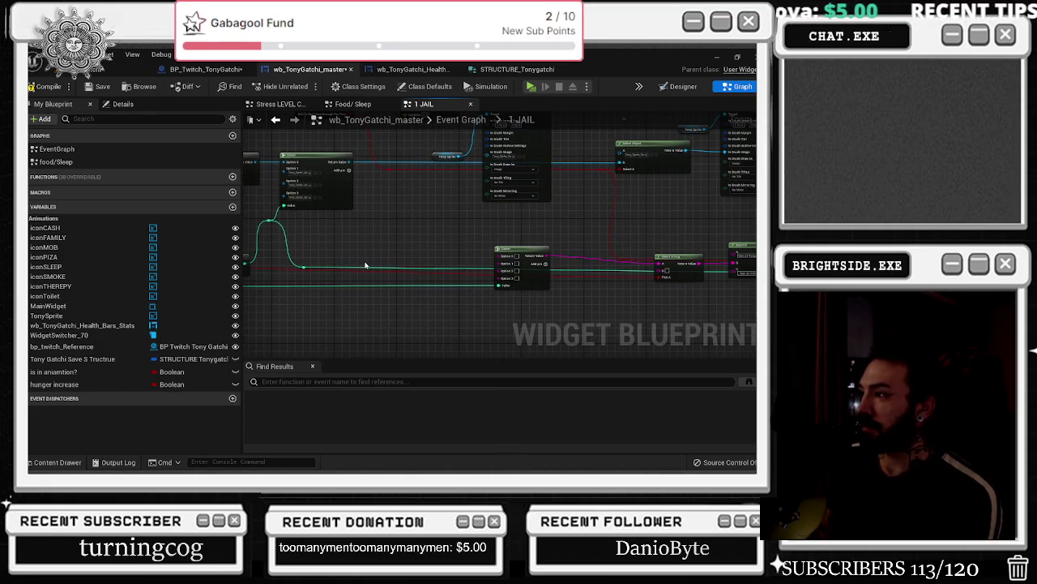
mouse_move(558, 257)
left_mouse_down()
mouse_move(464, 251)
mouse_move(467, 241)
mouse_move(492, 240)
left_mouse_up()
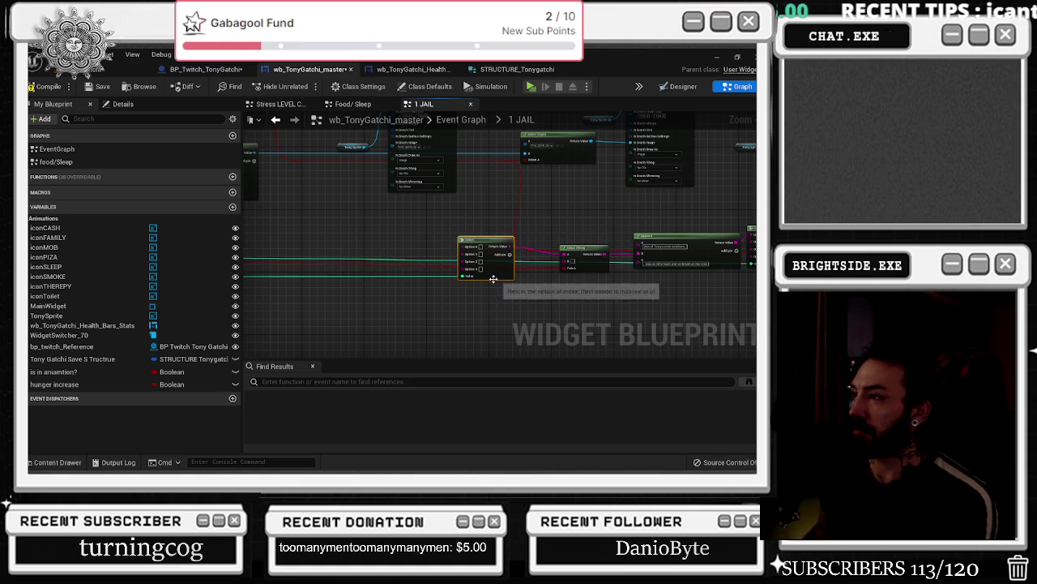
scroll(486, 285, "up", 1)
left_click_drag(478, 291, 736, 327)
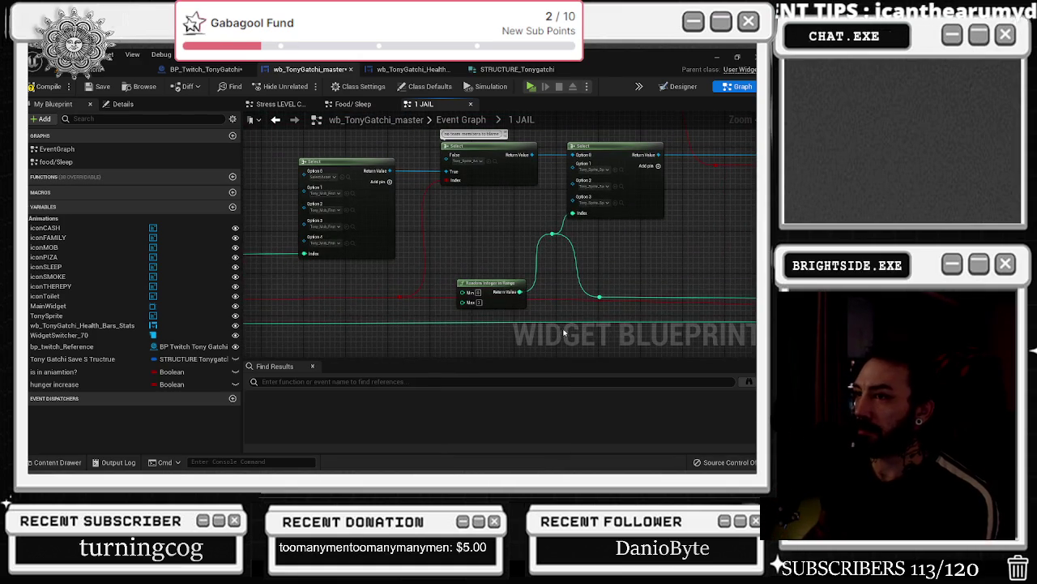
left_click_drag(393, 260, 589, 264)
mouse_move(392, 261)
left_mouse_down()
mouse_move(745, 290)
mouse_move(726, 280)
mouse_move(517, 295)
mouse_move(403, 241)
mouse_move(694, 252)
left_mouse_up()
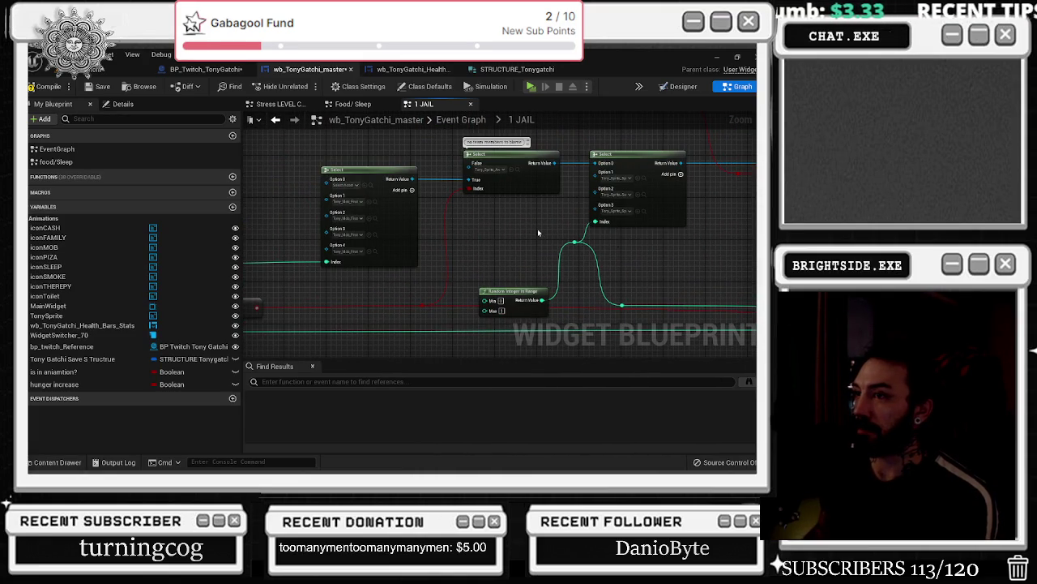
- Look up Option 1's image asset, then begin editing Option 1's text value
left_click(374, 202)
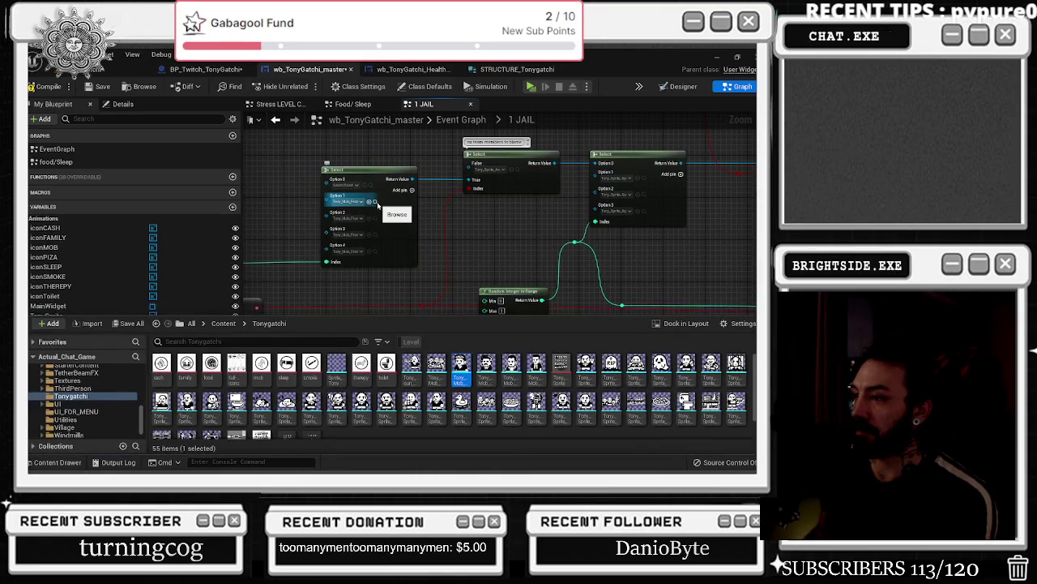
left_click(376, 204)
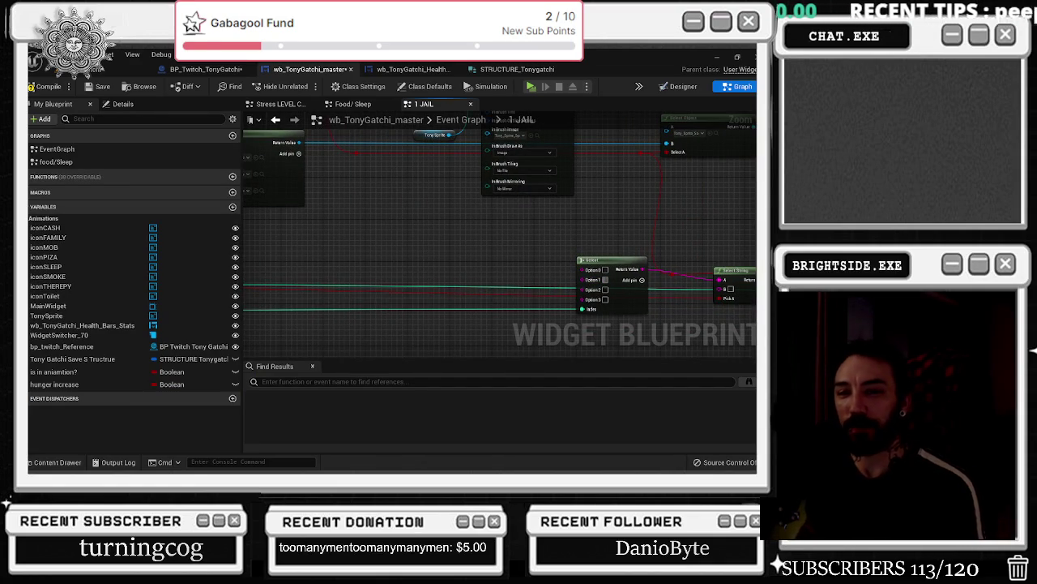
key("alt+Tab")
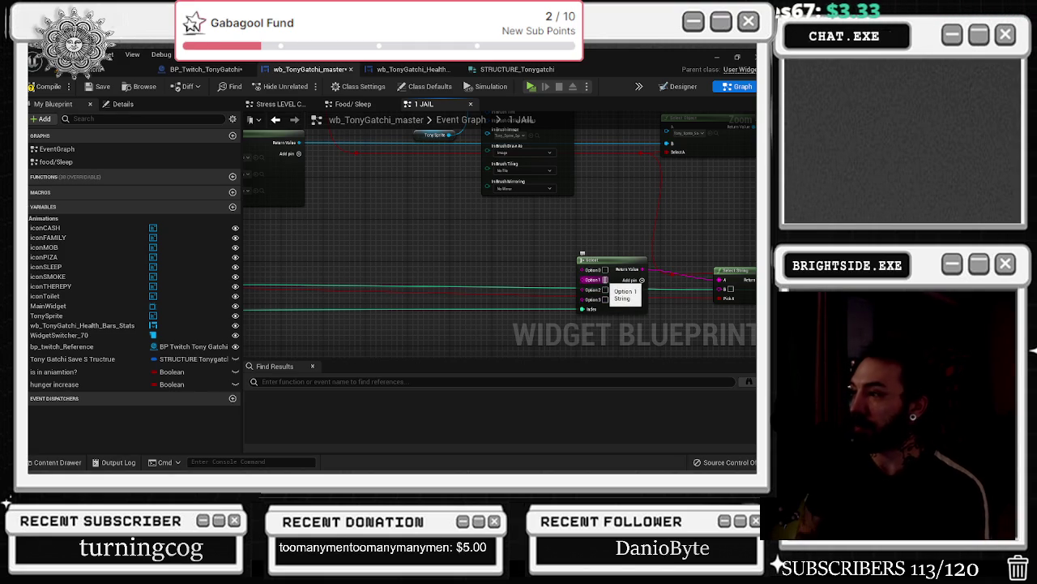
left_click(607, 280)
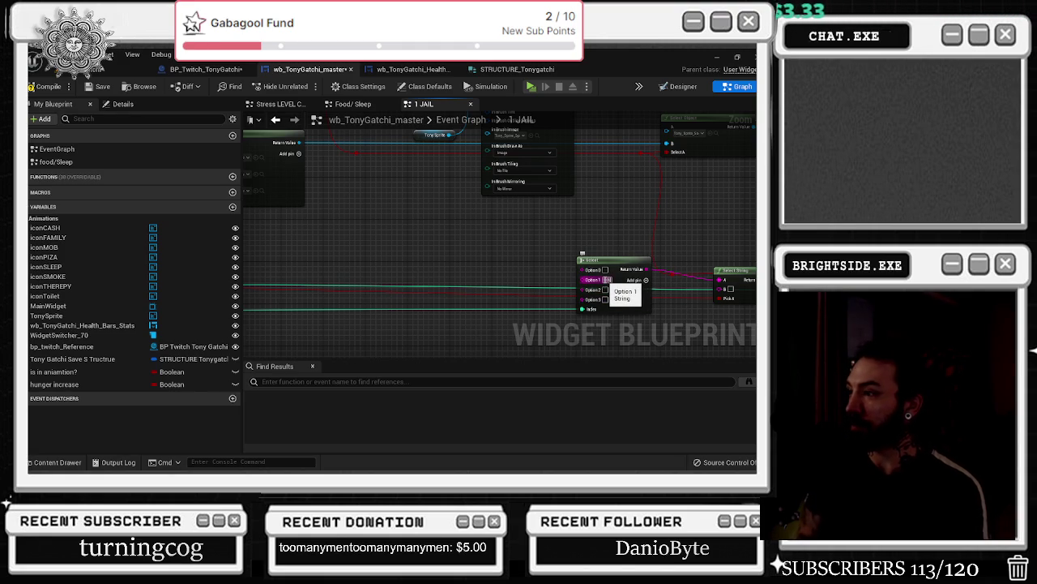
right_click(647, 202)
left_click(530, 247)
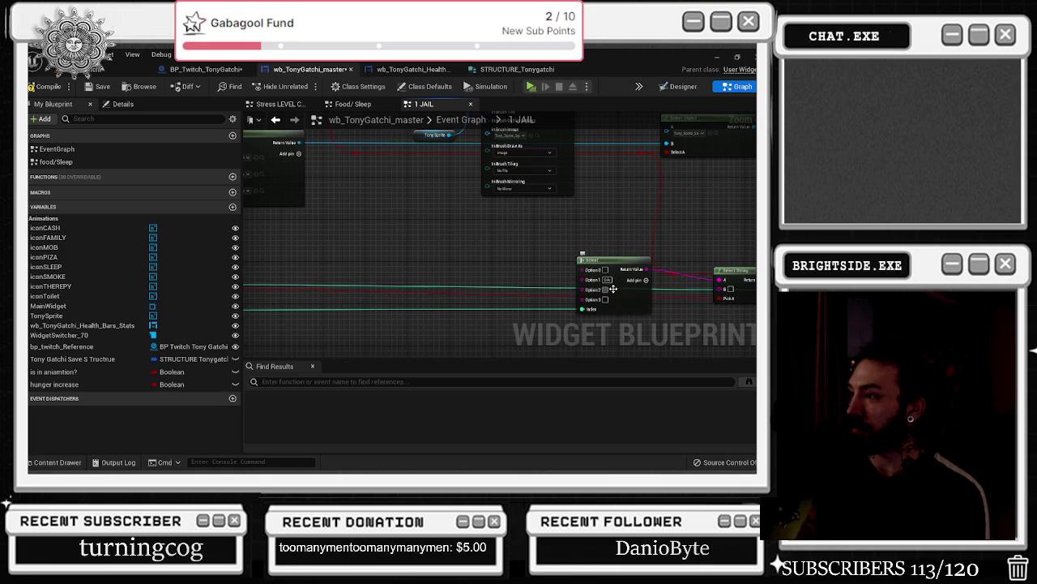
- Enter 'Big Pizza' as Option 2's text and add an Option 4 pin to the Select node
left_click(613, 290)
type("Big Pizza")
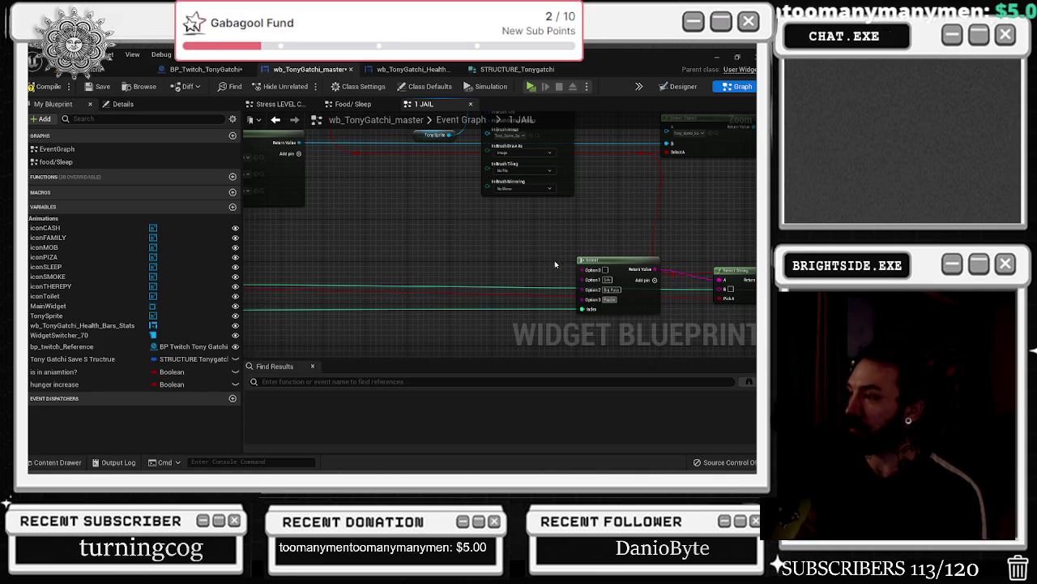
scroll(672, 278, "down", 2)
scroll(424, 234, "up", 4)
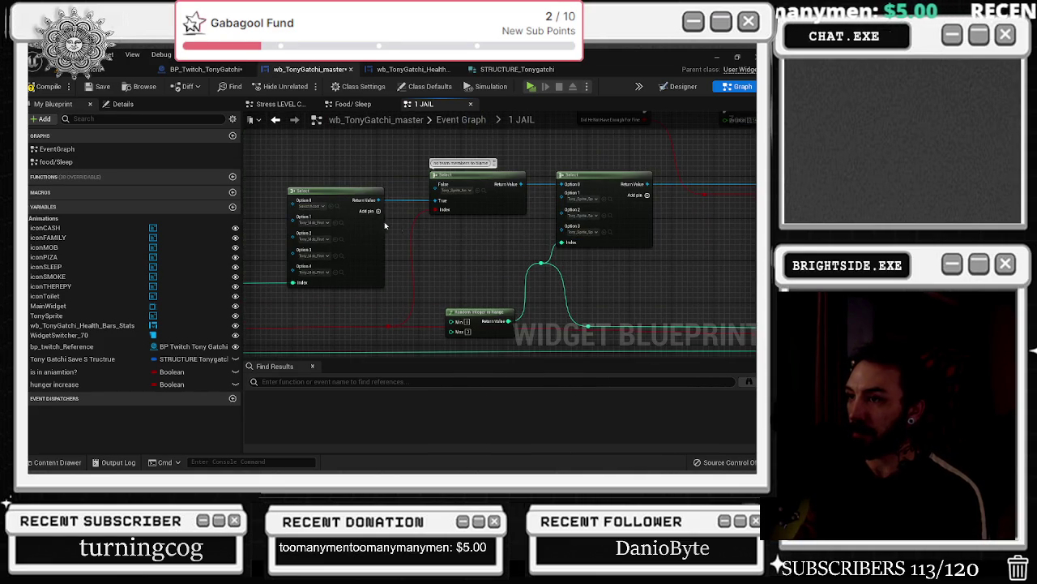
mouse_move(453, 256)
left_mouse_down()
mouse_move(720, 200)
mouse_move(280, 119)
left_mouse_up()
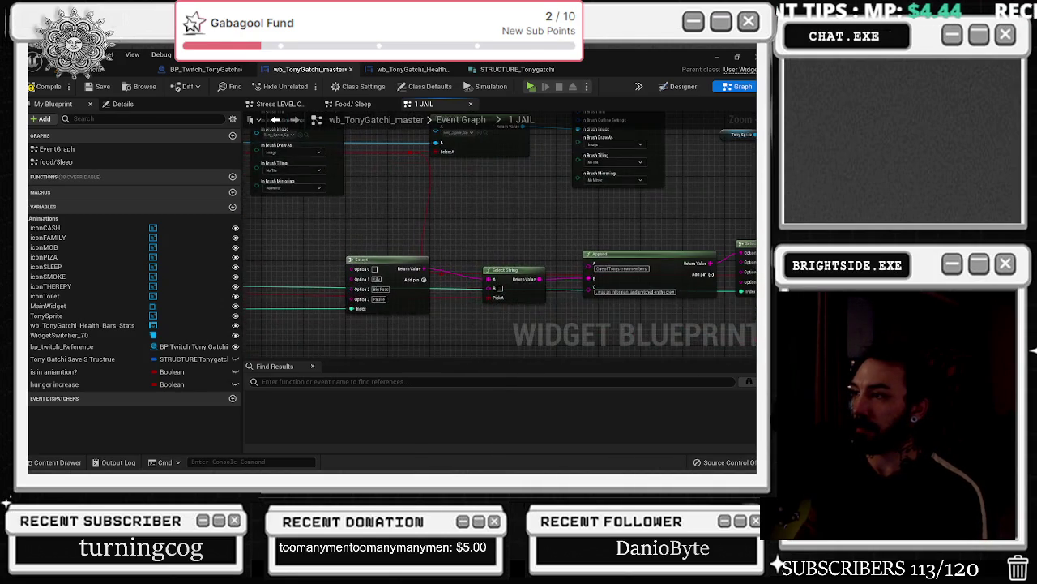
left_click(423, 280)
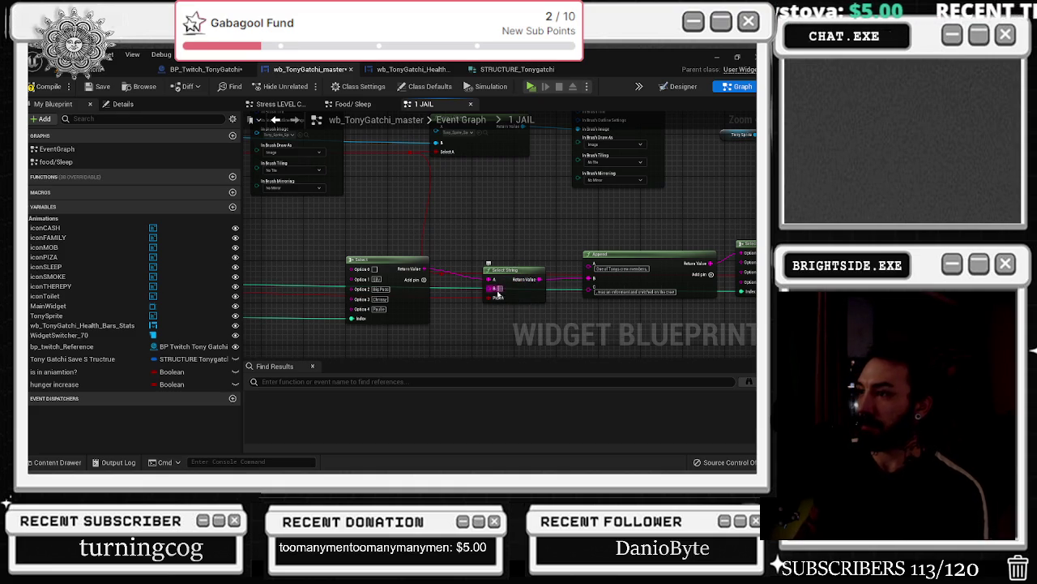
mouse_move(498, 290)
left_mouse_down()
mouse_move(260, 292)
mouse_move(327, 249)
mouse_move(438, 235)
mouse_move(478, 166)
mouse_move(351, 239)
mouse_move(312, 235)
mouse_move(415, 240)
mouse_move(565, 168)
mouse_move(596, 232)
left_mouse_up()
- Drop the B wire's reroute point below the nodes and nudge the string Select node left
scroll(410, 235, "down", 2)
scroll(415, 241, "down", 2)
scroll(565, 168, "up", 4)
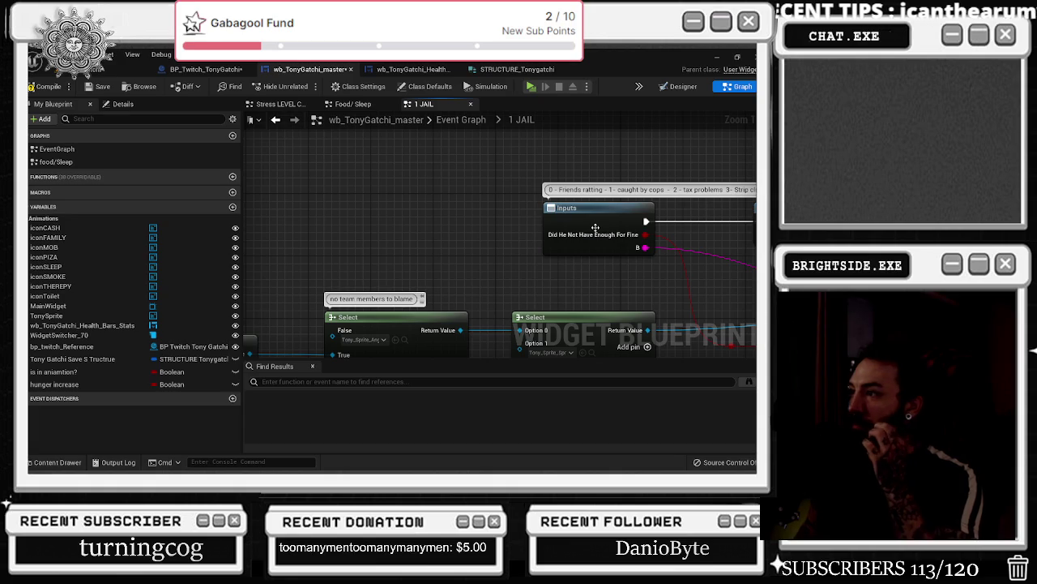
scroll(595, 229, "down", 1)
mouse_move(475, 213)
left_mouse_down()
mouse_move(492, 298)
mouse_move(520, 330)
mouse_move(523, 356)
mouse_move(509, 299)
mouse_move(467, 338)
mouse_move(486, 340)
left_mouse_up()
left_click_drag(511, 303, 262, 286)
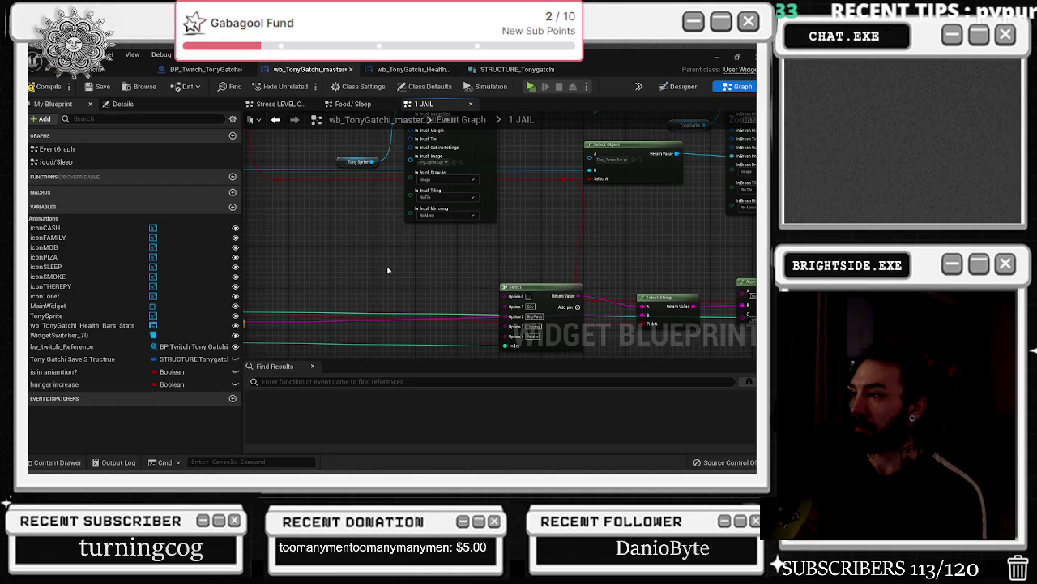
left_click_drag(527, 287, 500, 292)
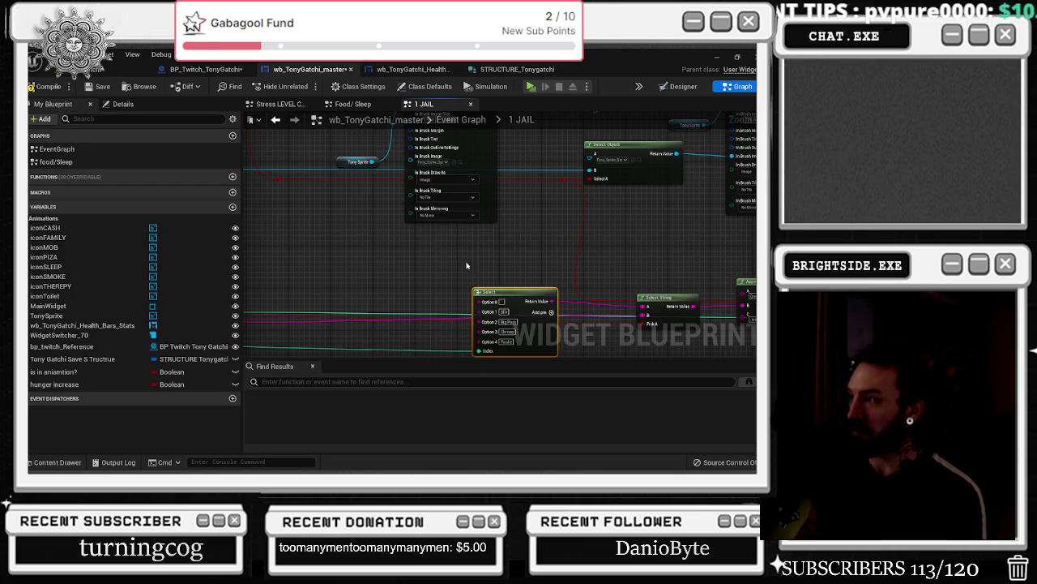
mouse_move(446, 229)
left_mouse_down()
mouse_move(299, 239)
mouse_move(242, 227)
left_mouse_up()
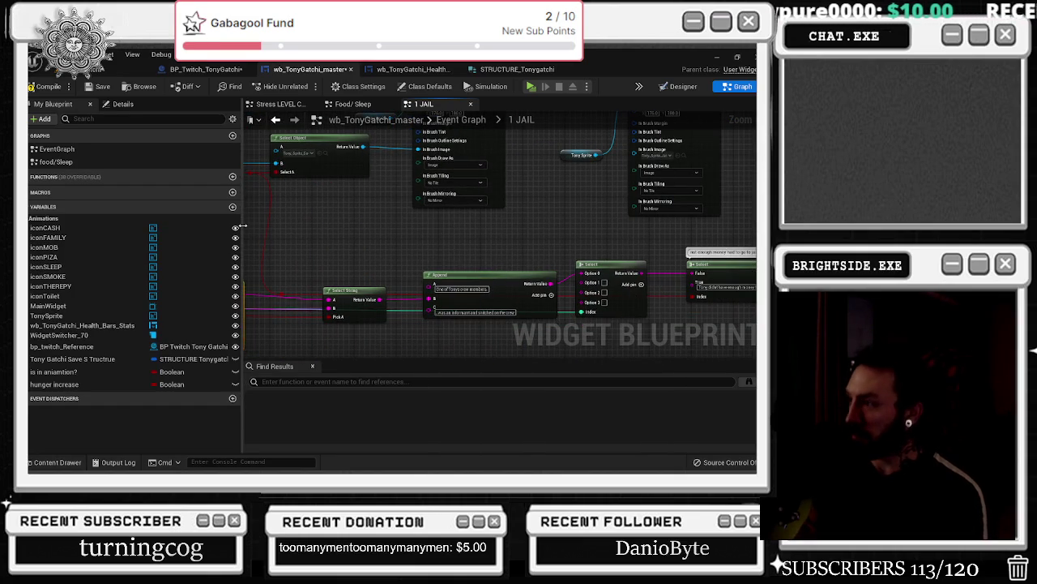
mouse_move(619, 260)
left_mouse_down()
mouse_move(508, 250)
mouse_move(517, 259)
left_mouse_up()
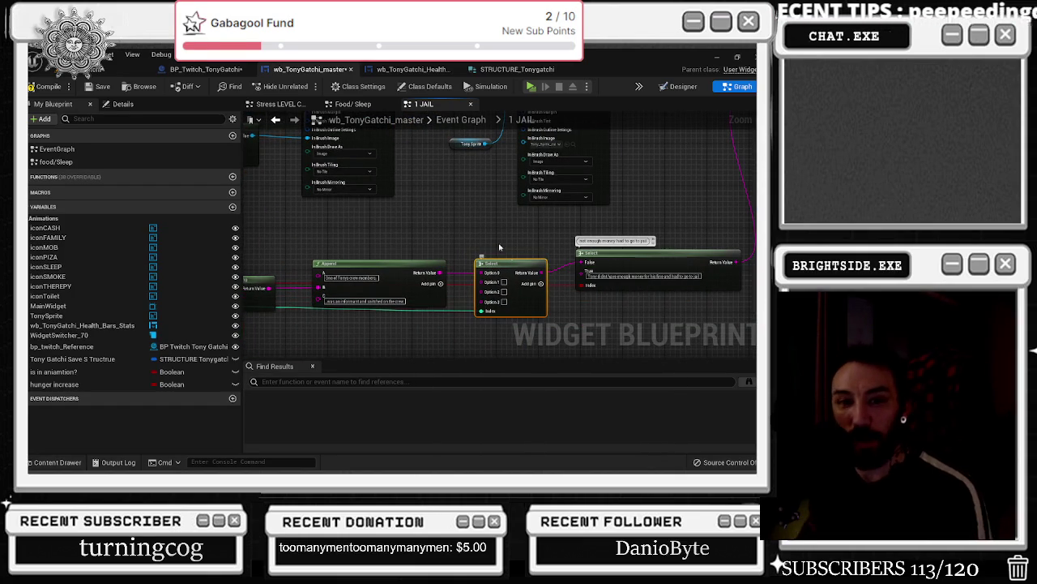
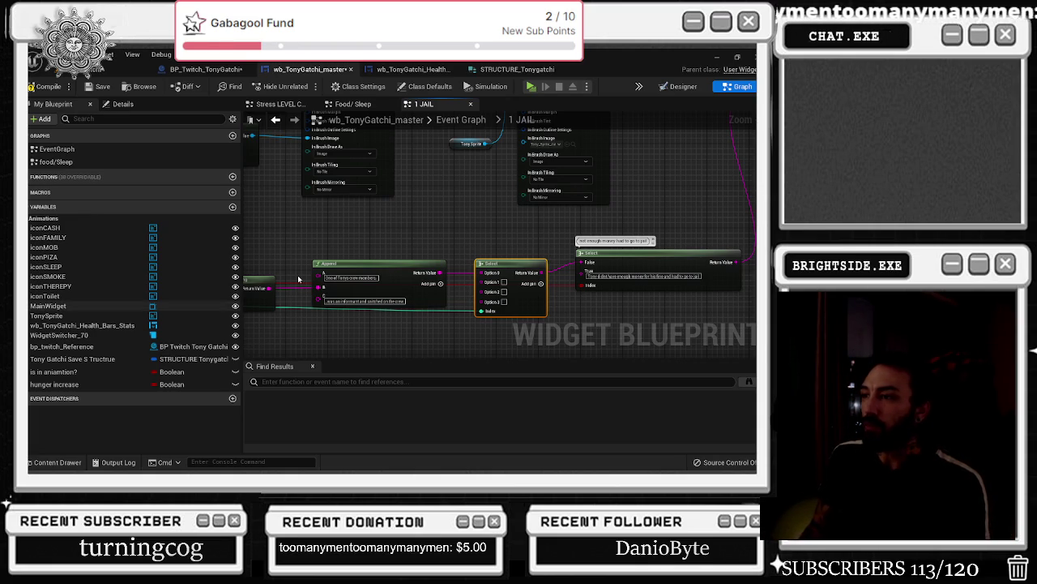
- Switch to BP_Twitch_TonyGatchi and jump to the widget's Mob Activities event
scroll(362, 252, "down", 5)
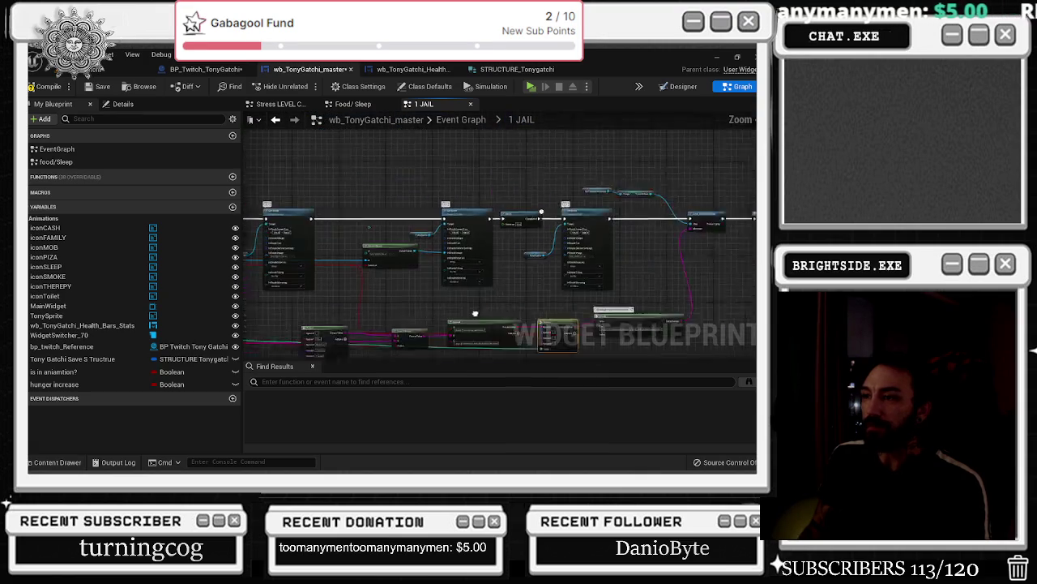
left_click_drag(444, 295, 722, 276)
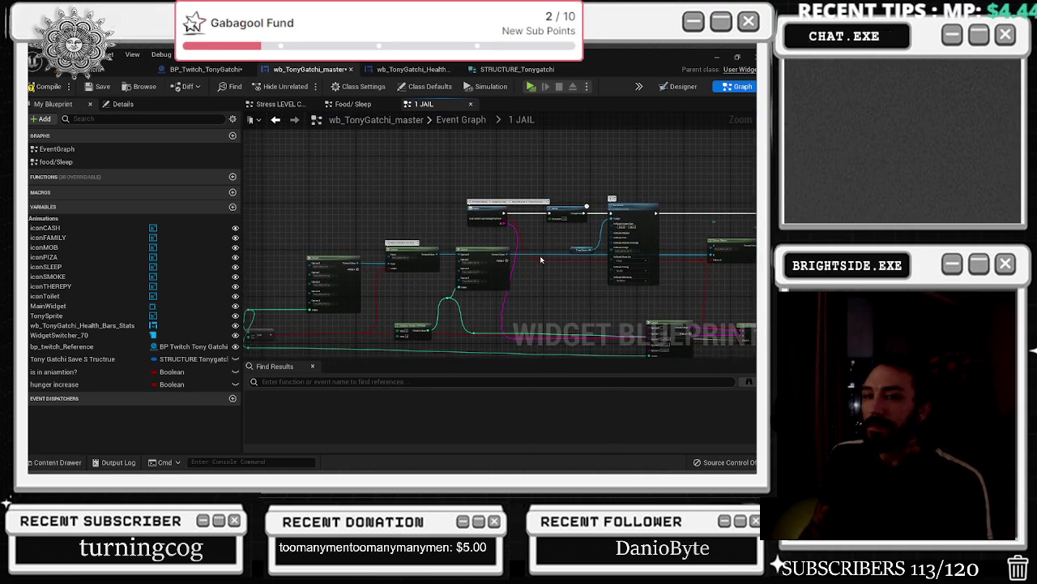
scroll(484, 248, "up", 3)
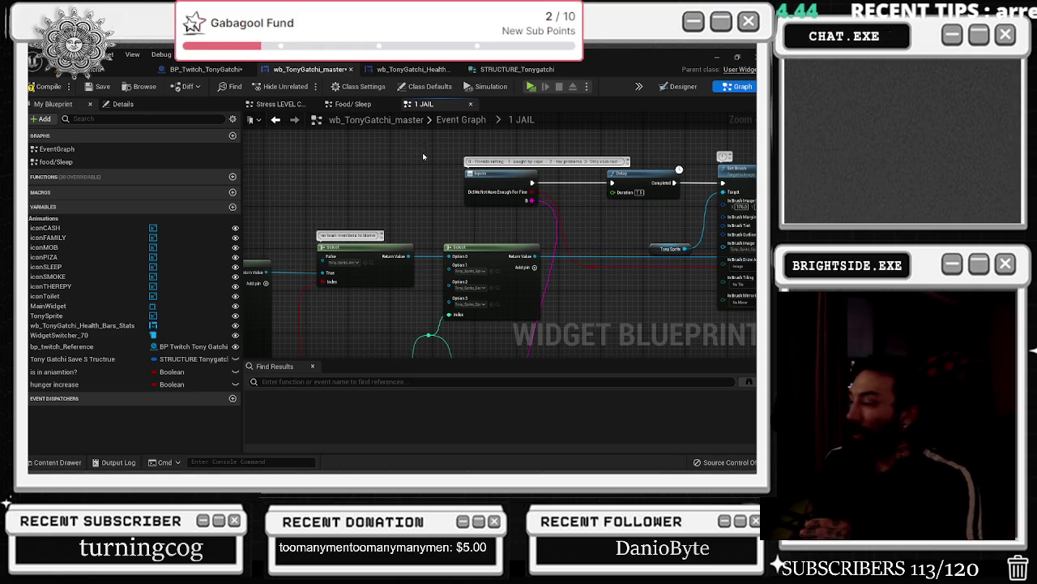
left_click(205, 69)
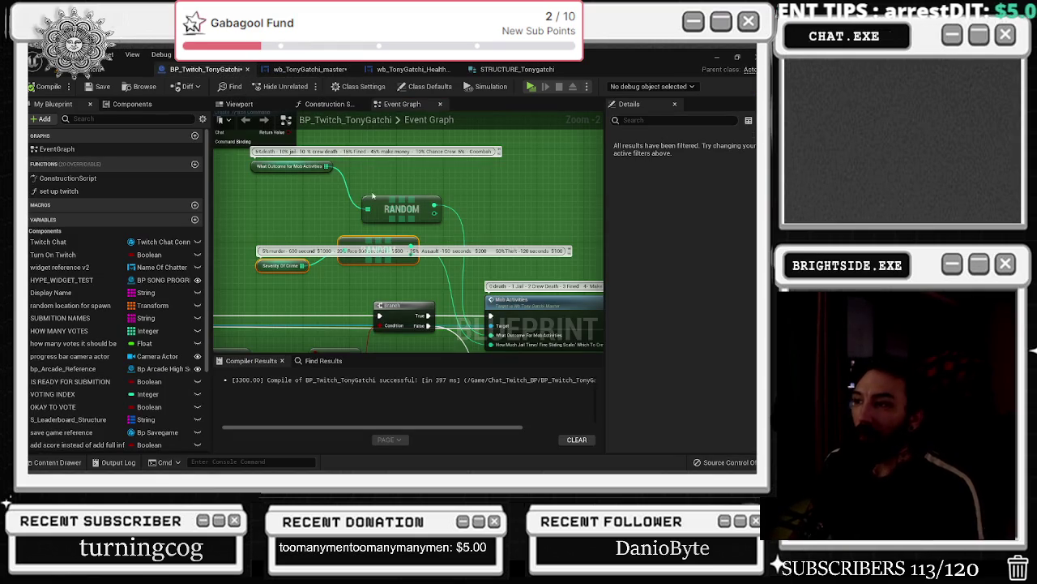
scroll(529, 335, "down", 2)
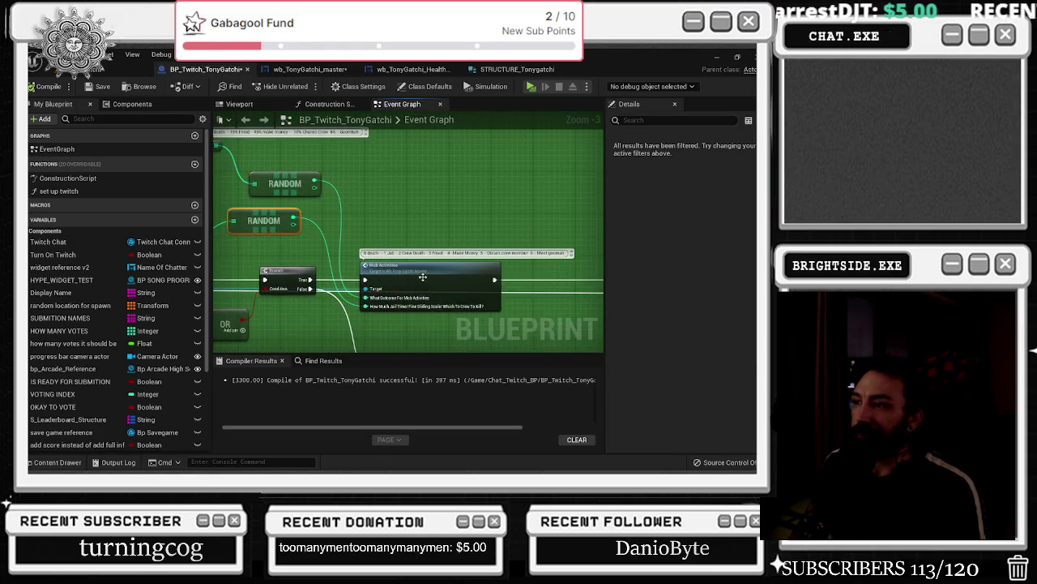
double_click(430, 280)
- Wire the >= result into the 1 JAIL node and open its collapsed graph
scroll(435, 225, "down", 4)
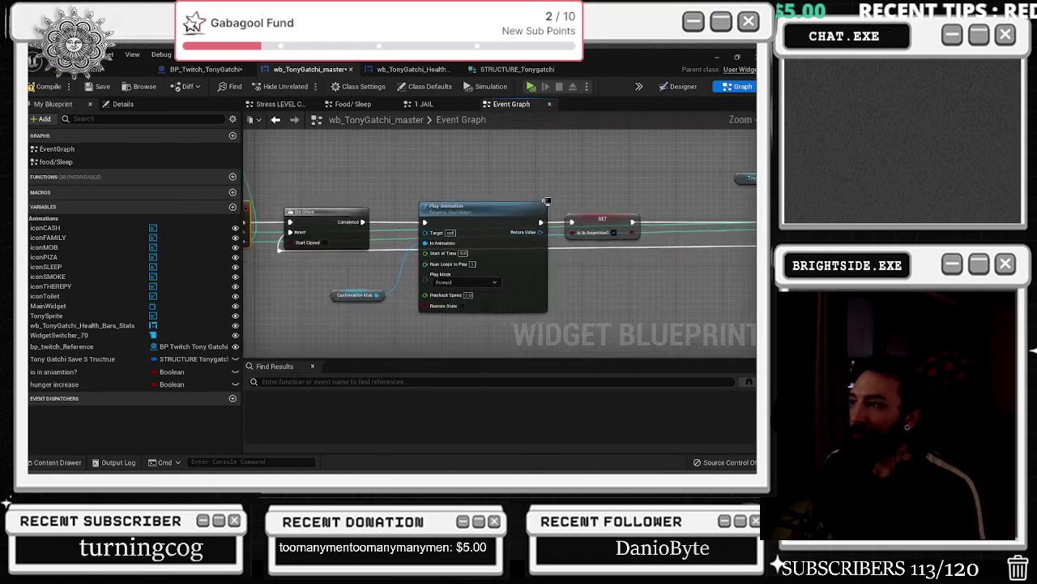
scroll(558, 202, "up", 3)
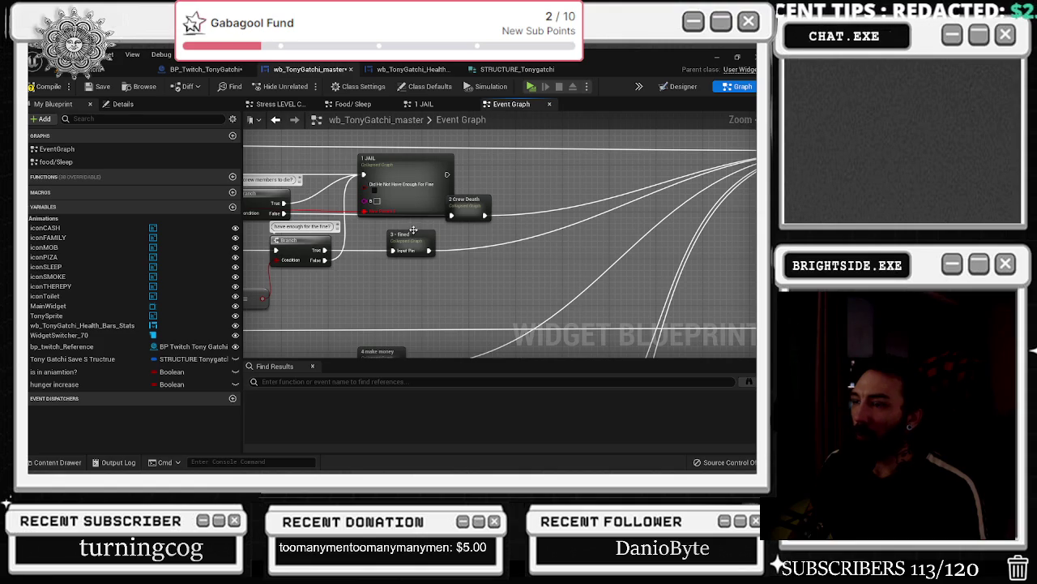
mouse_move(414, 230)
left_mouse_down()
mouse_move(608, 234)
mouse_move(649, 209)
mouse_move(679, 228)
left_mouse_up()
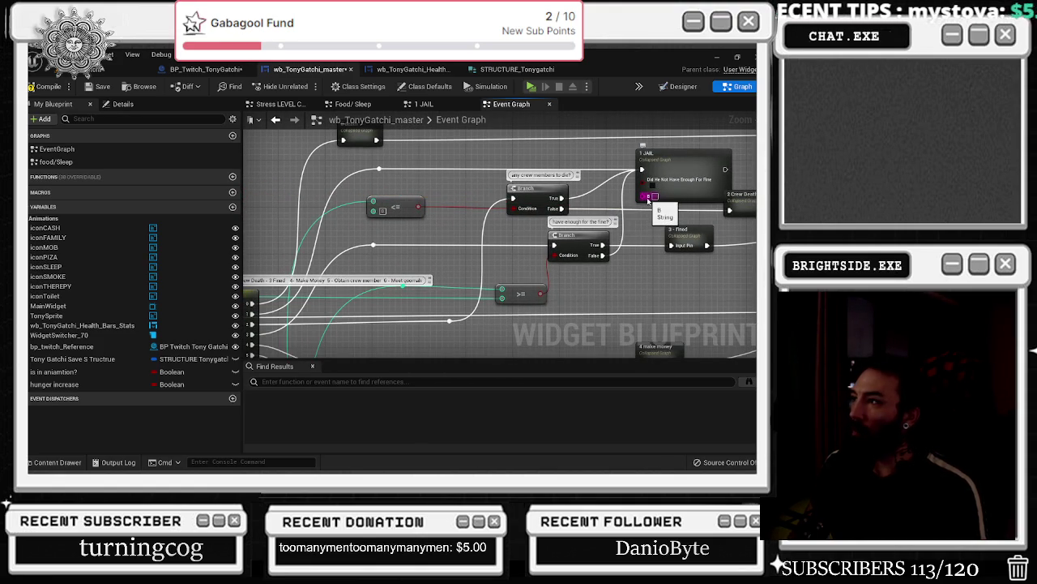
scroll(584, 215, "down", 1)
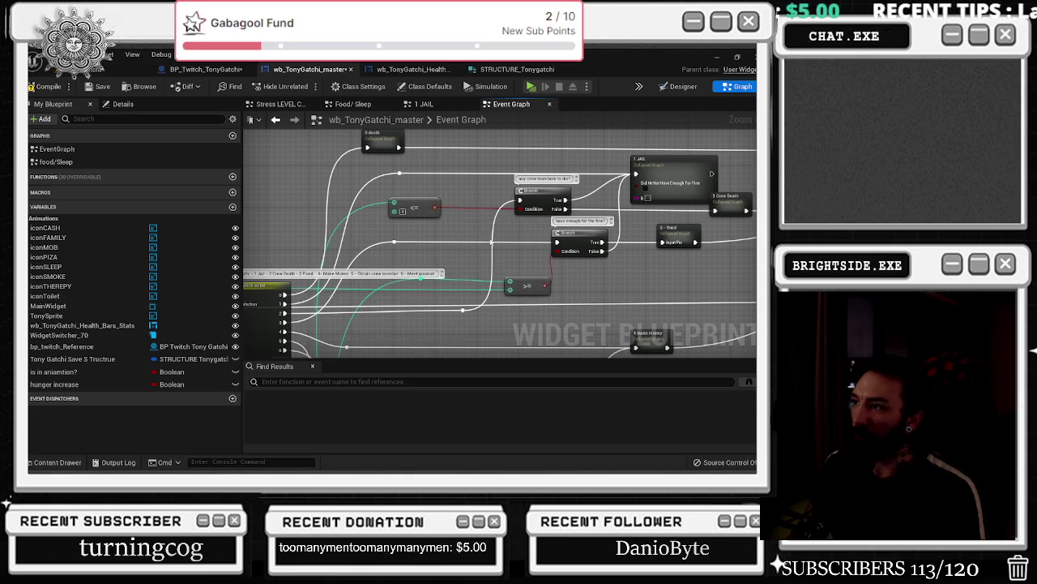
mouse_move(548, 283)
left_mouse_down()
mouse_move(636, 188)
mouse_move(626, 216)
left_mouse_up()
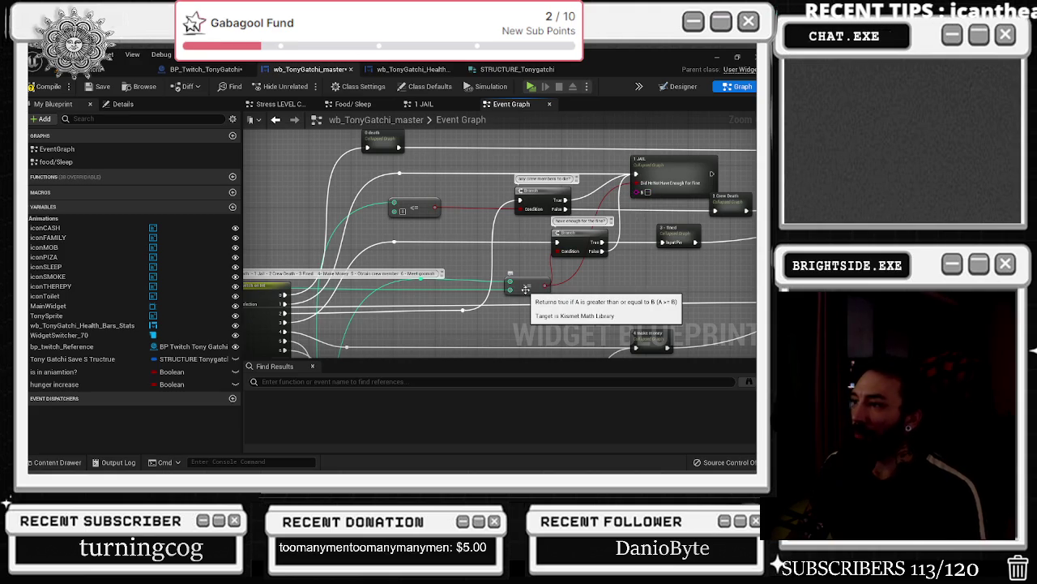
double_click(660, 162)
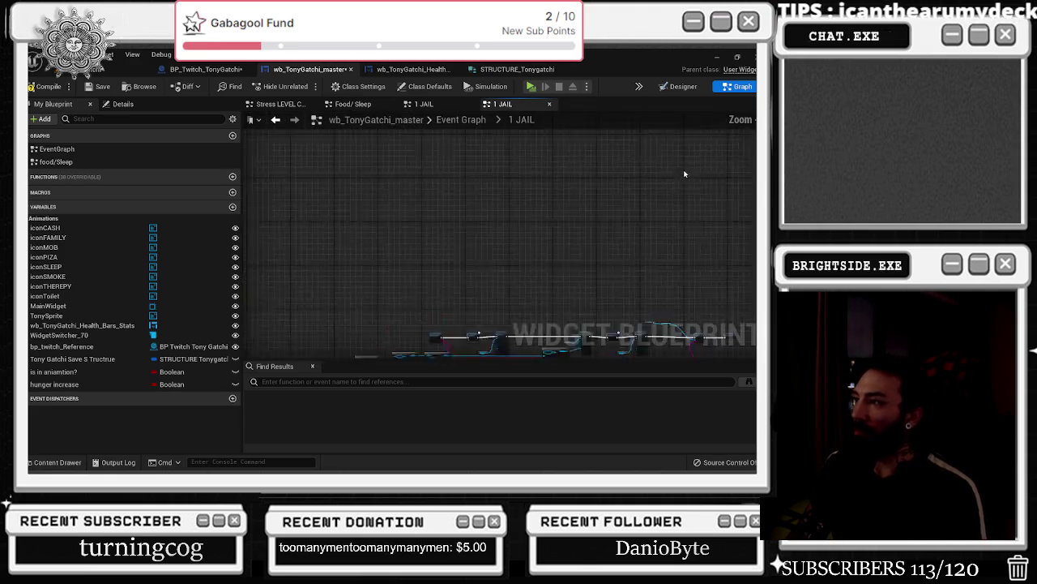
- Go back through Mob Activities and reopen the 1 JAIL collapsed graph
scroll(515, 284, "up", 3)
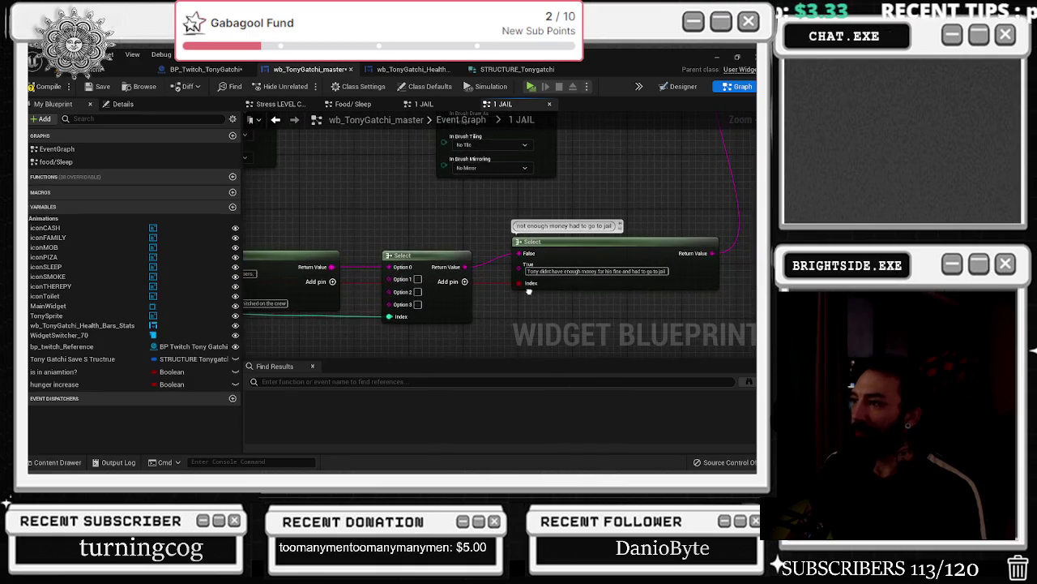
mouse_move(621, 262)
left_mouse_down()
mouse_move(643, 289)
mouse_move(527, 285)
left_mouse_up()
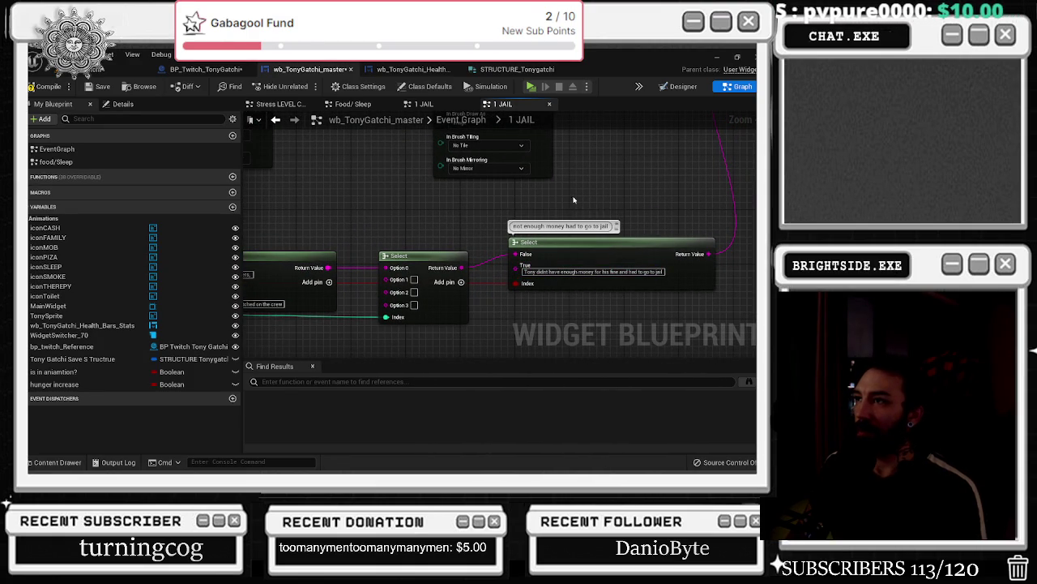
left_click(206, 69)
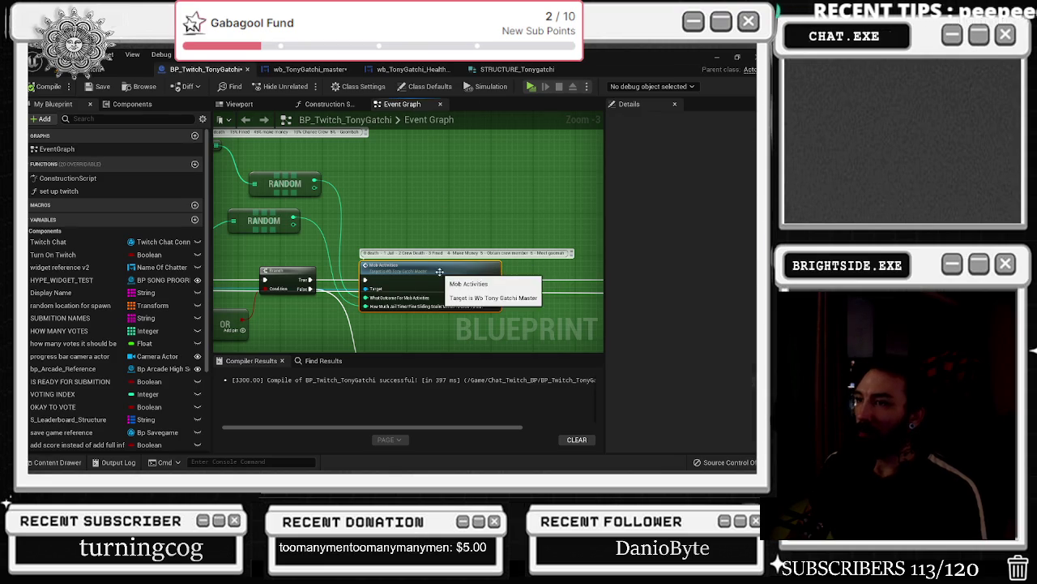
double_click(391, 269)
scroll(357, 228, "down", 6)
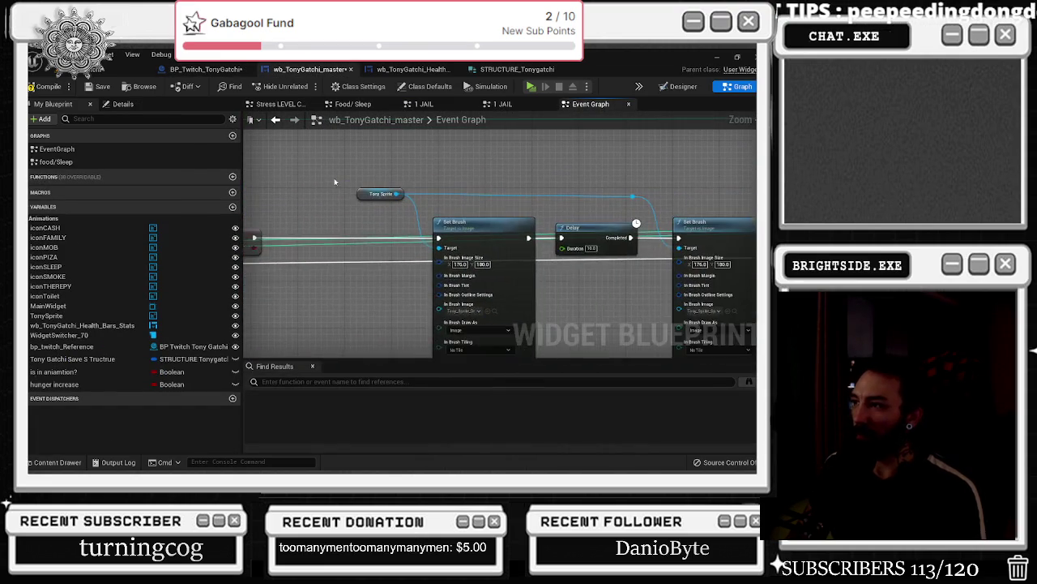
left_click_drag(357, 228, 274, 241)
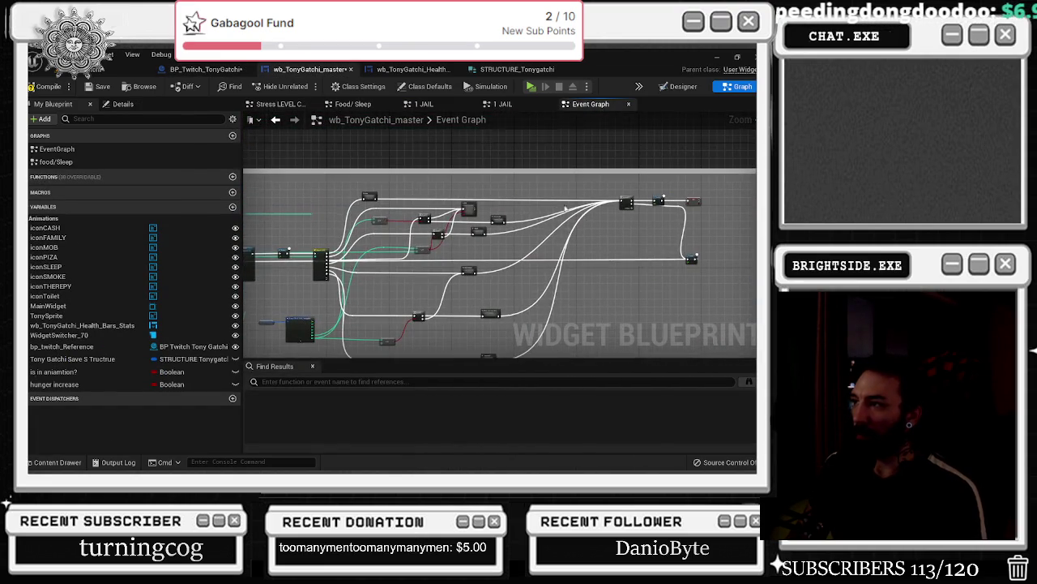
scroll(565, 208, "up", 5)
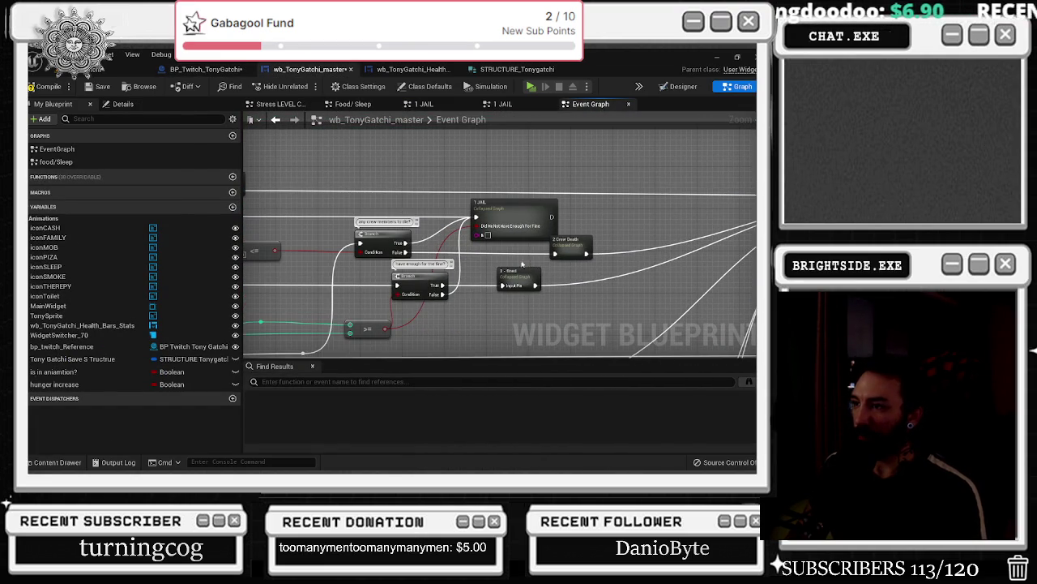
left_click_drag(523, 265, 683, 196)
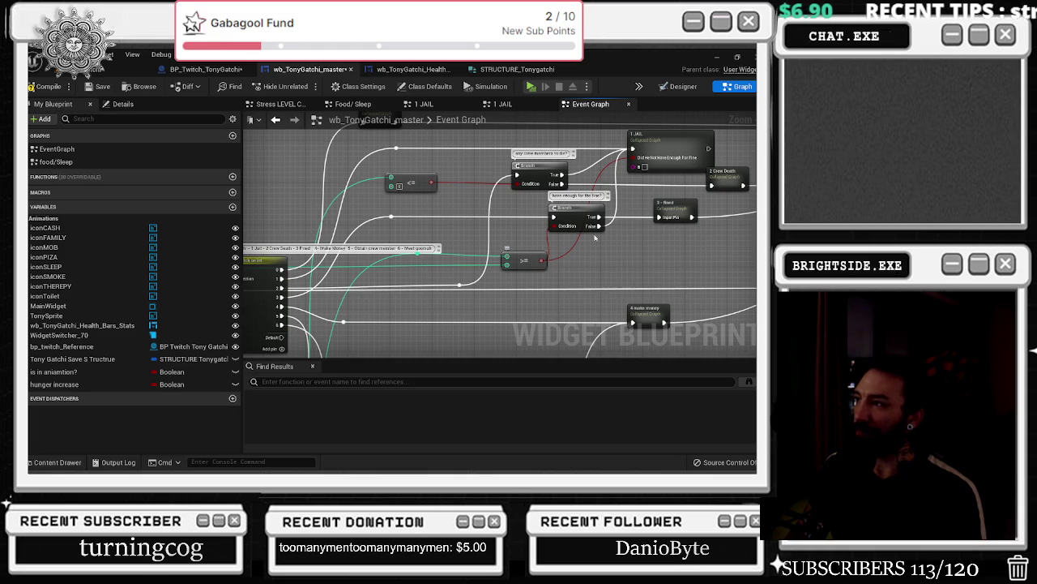
mouse_move(670, 148)
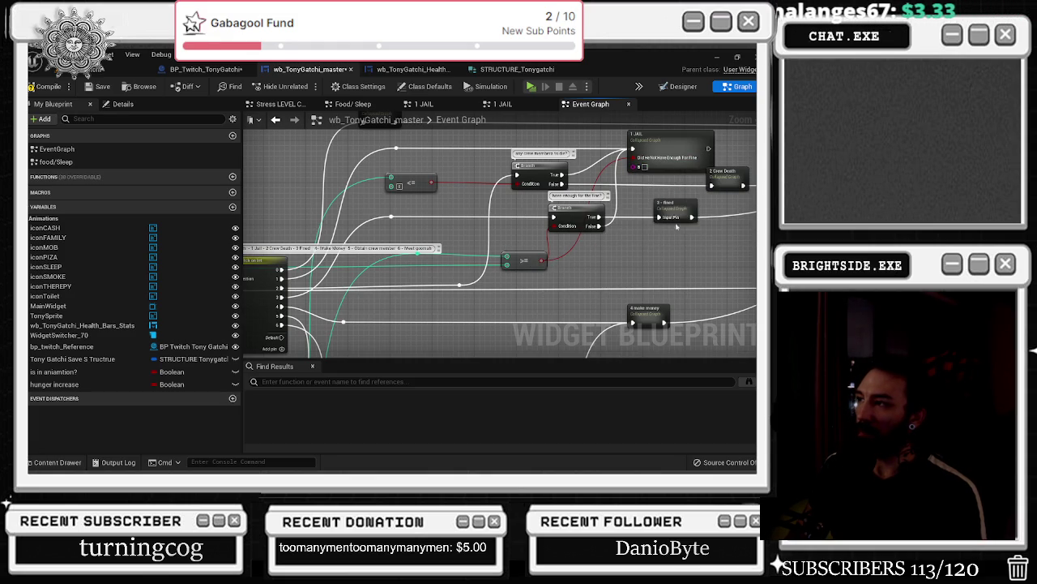
double_click(655, 150)
- Move the not-enough-money-for-the-fine sentence to the Select node's False pin and compile
scroll(666, 273, "up", 3)
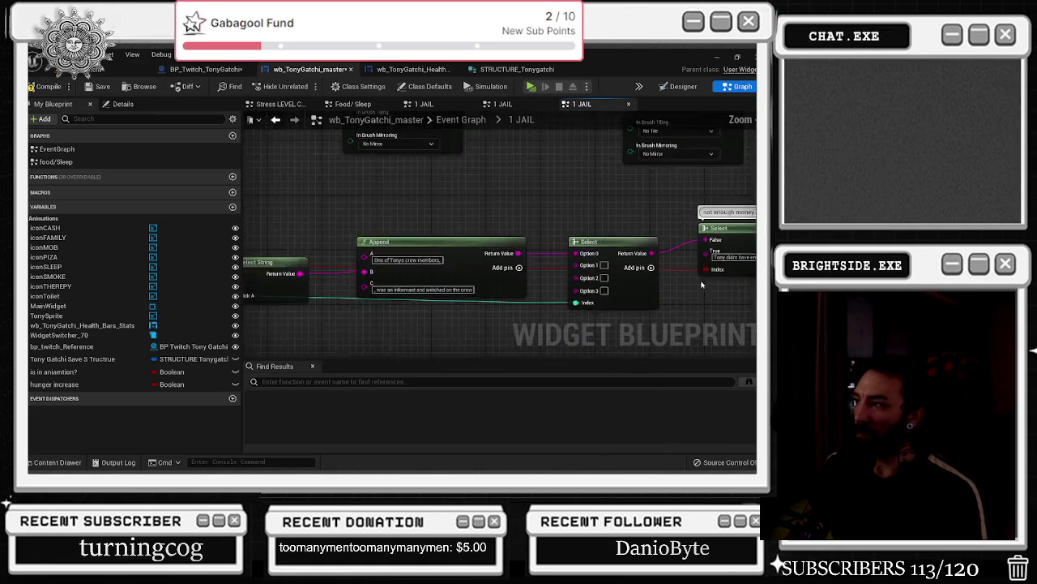
left_click(614, 268)
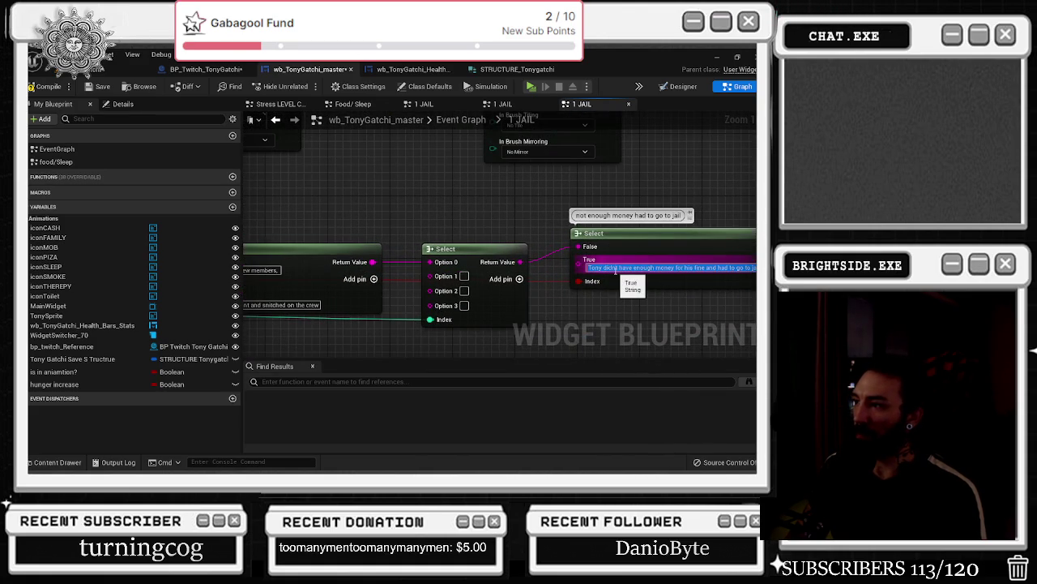
key("Return")
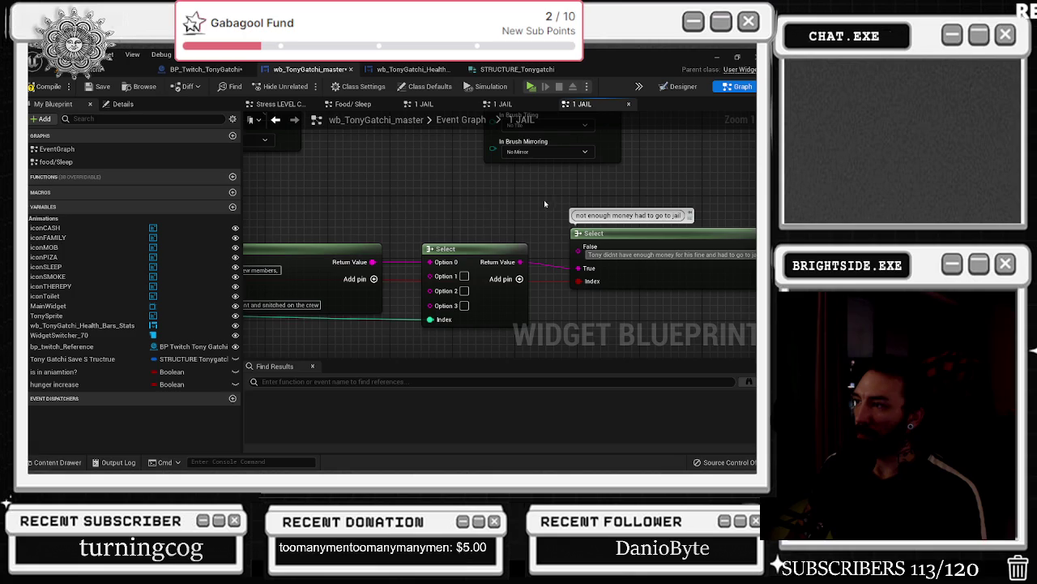
left_click_drag(597, 231, 589, 222)
left_click(524, 199)
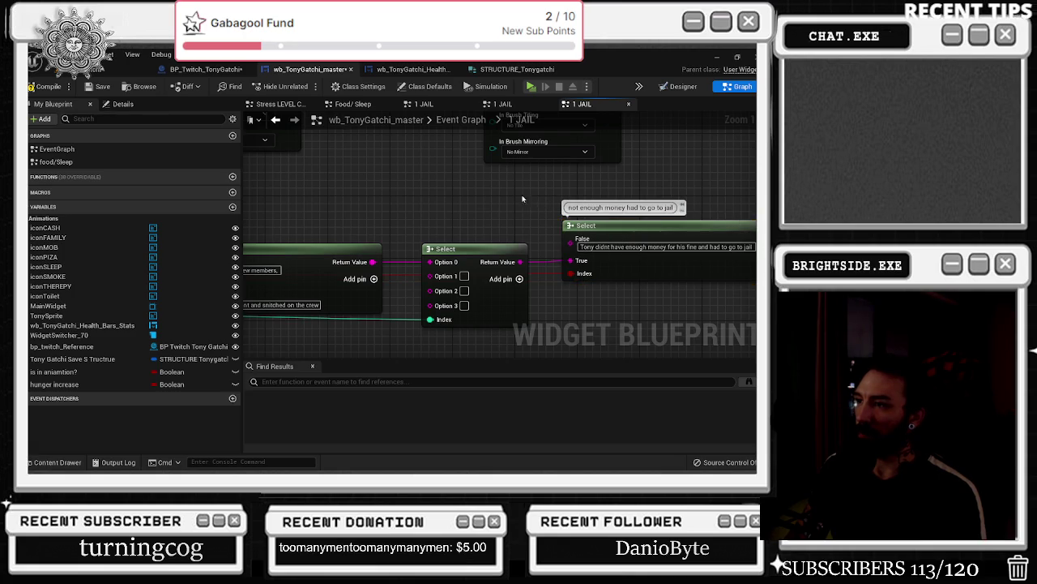
left_click(54, 91)
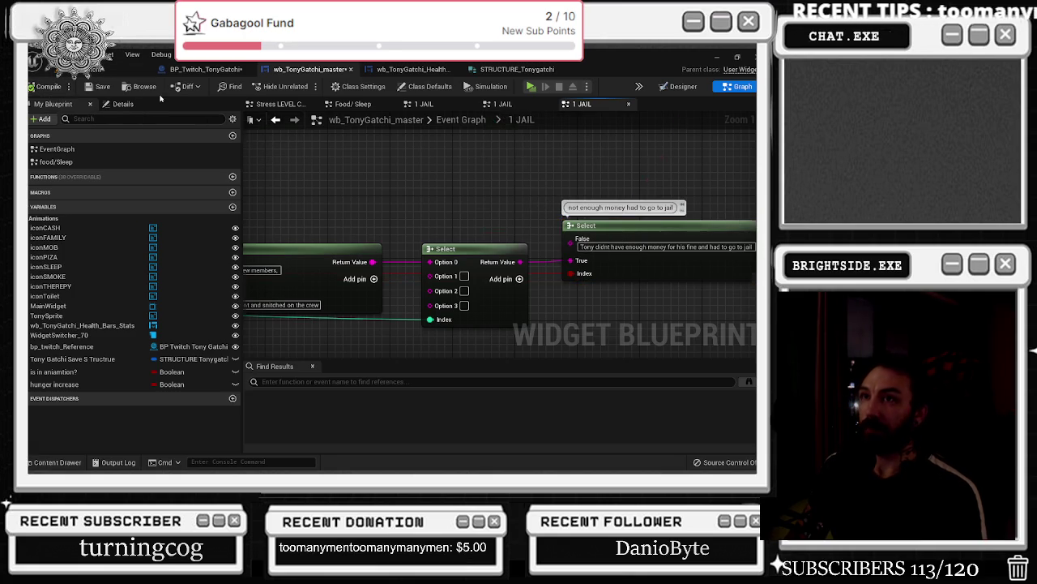
- Jump to the Mob Activities event and move the magenta wire's reroute point higher
left_click(207, 69)
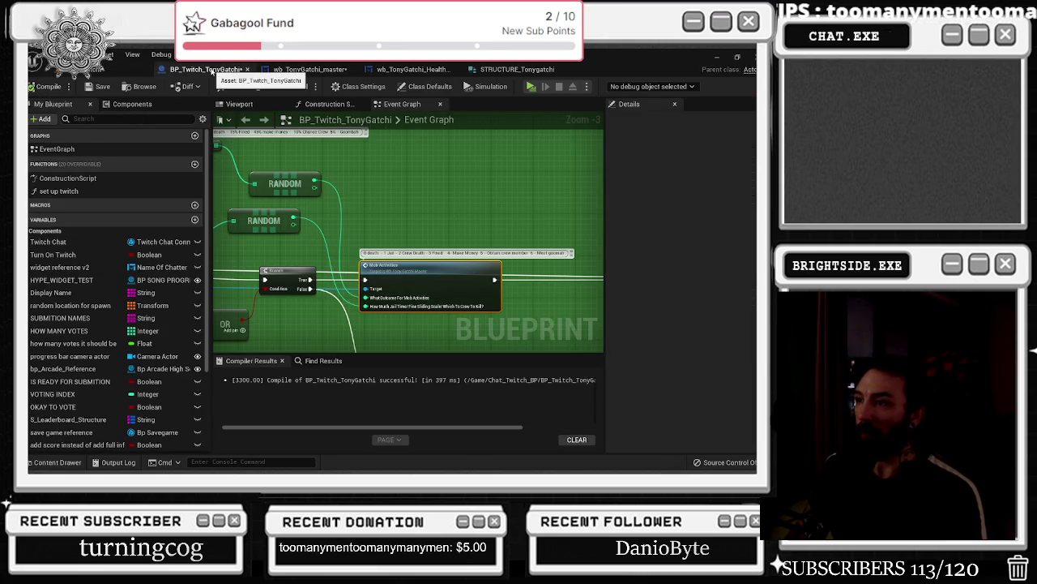
double_click(415, 274)
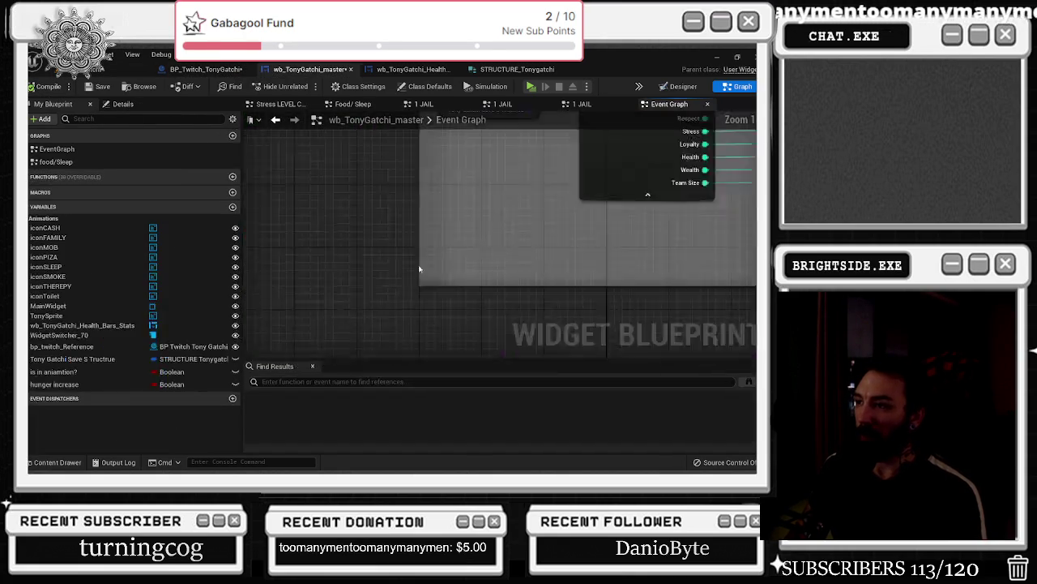
scroll(316, 220, "down", 7)
scroll(681, 244, "up", 4)
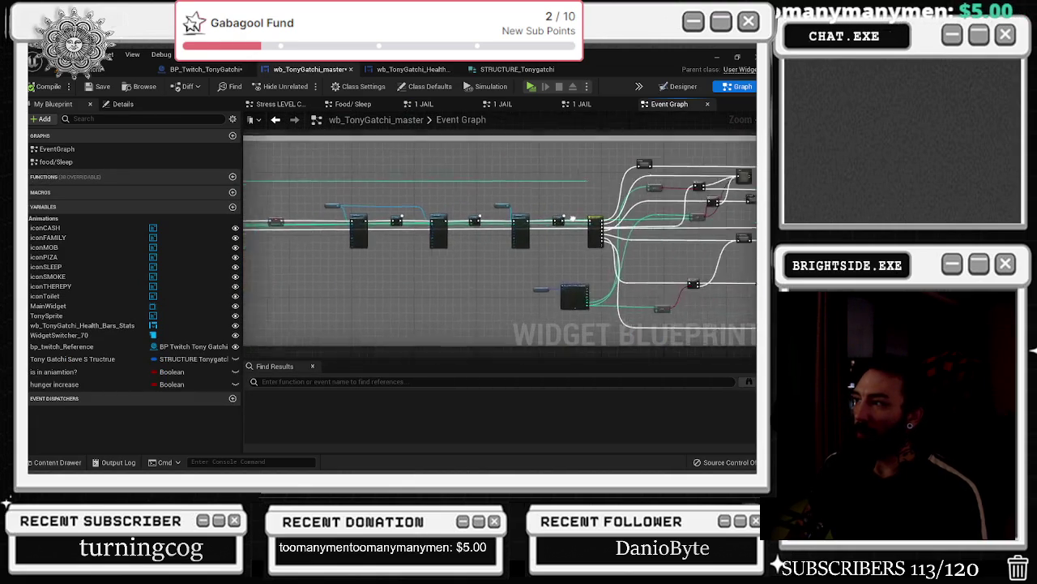
scroll(681, 180, "up", 2)
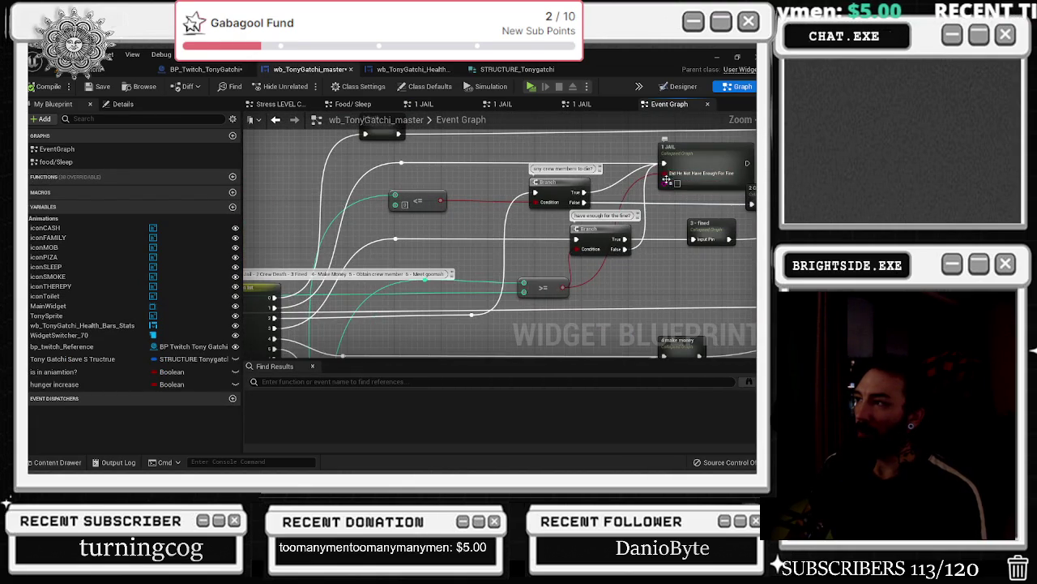
double_click(344, 186)
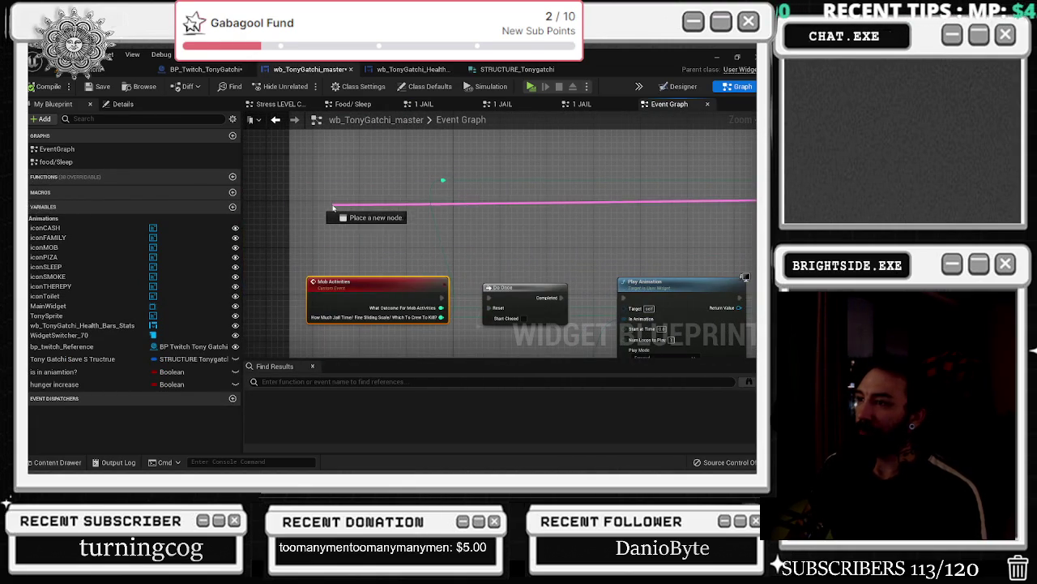
left_click(462, 324)
mouse_move(462, 324)
left_mouse_down()
mouse_move(459, 225)
mouse_move(468, 173)
mouse_move(492, 163)
left_mouse_up()
scroll(395, 221, "down", 5)
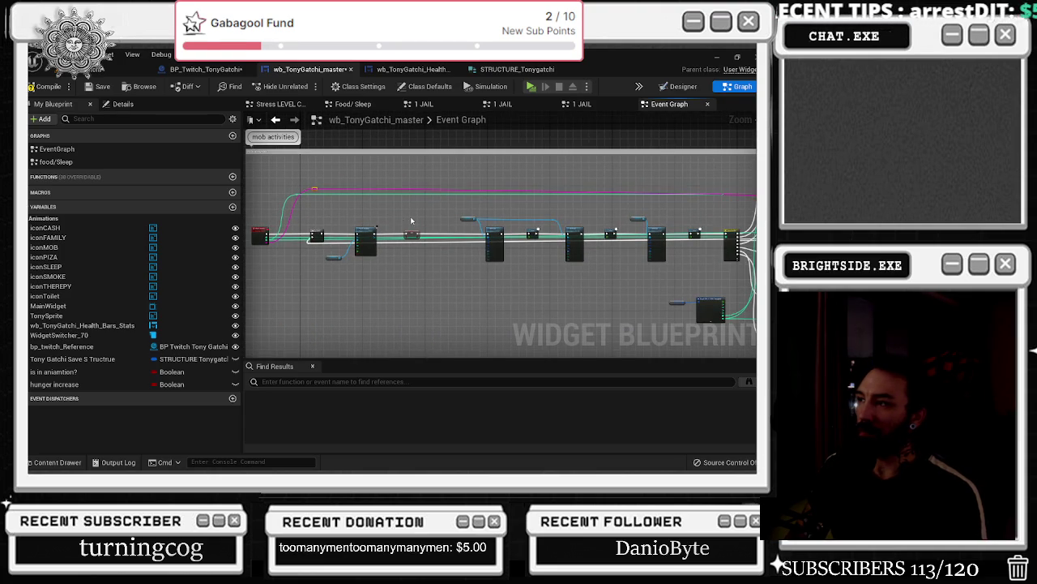
- Save the widget blueprint and bring up the BP_Twitch_TonyGatchi chat-command nodes
left_click(96, 86)
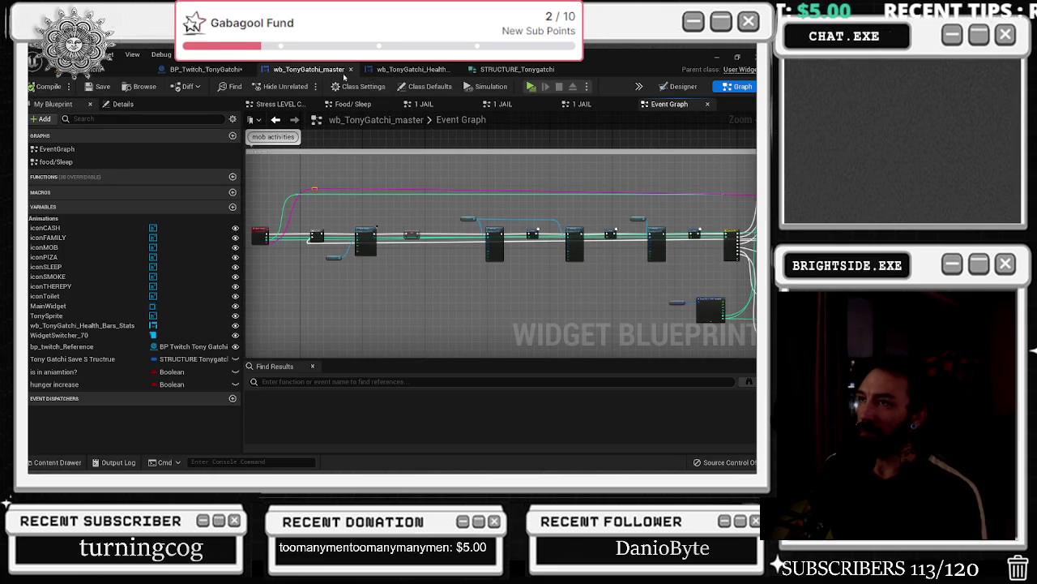
left_click(202, 71)
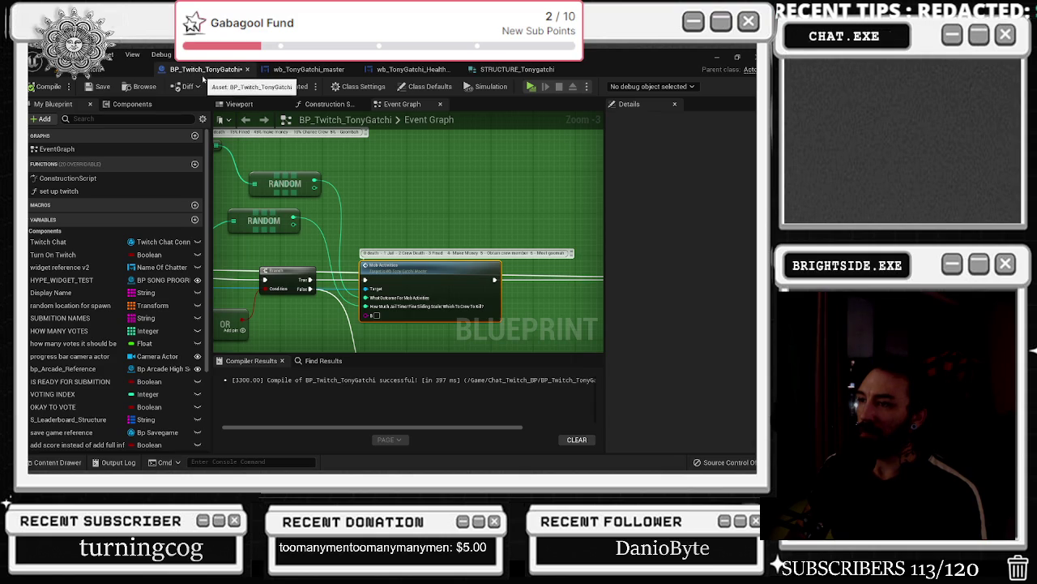
mouse_move(282, 215)
left_mouse_down()
mouse_move(594, 196)
mouse_move(579, 194)
left_mouse_up()
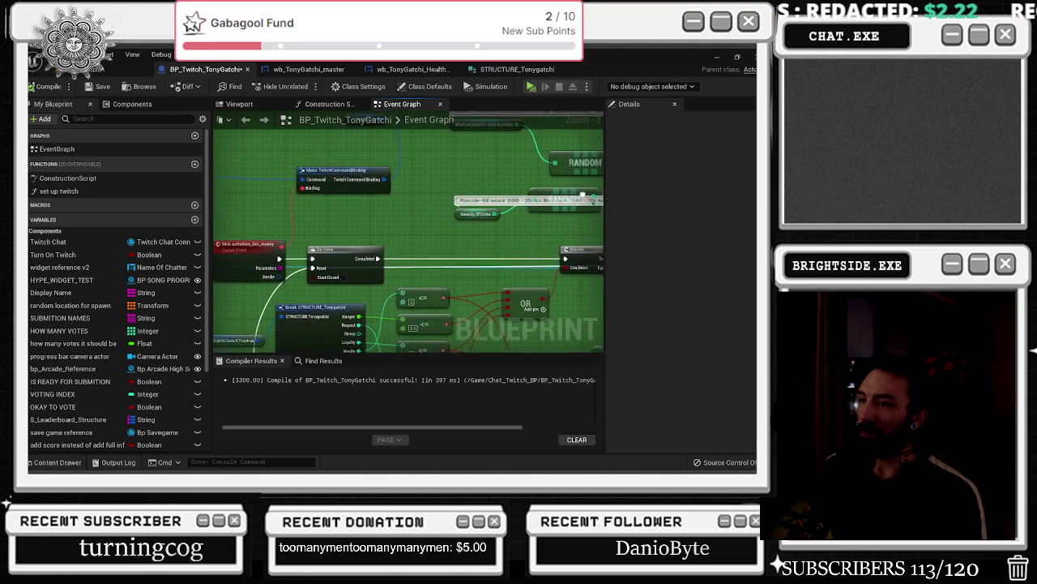
- Break the message Sender with a Break TwitchMessageAuthor node and feed its Name into Mob Activities
mouse_move(297, 281)
left_mouse_down()
mouse_move(287, 250)
mouse_move(280, 270)
mouse_move(318, 219)
left_mouse_up()
type("break")
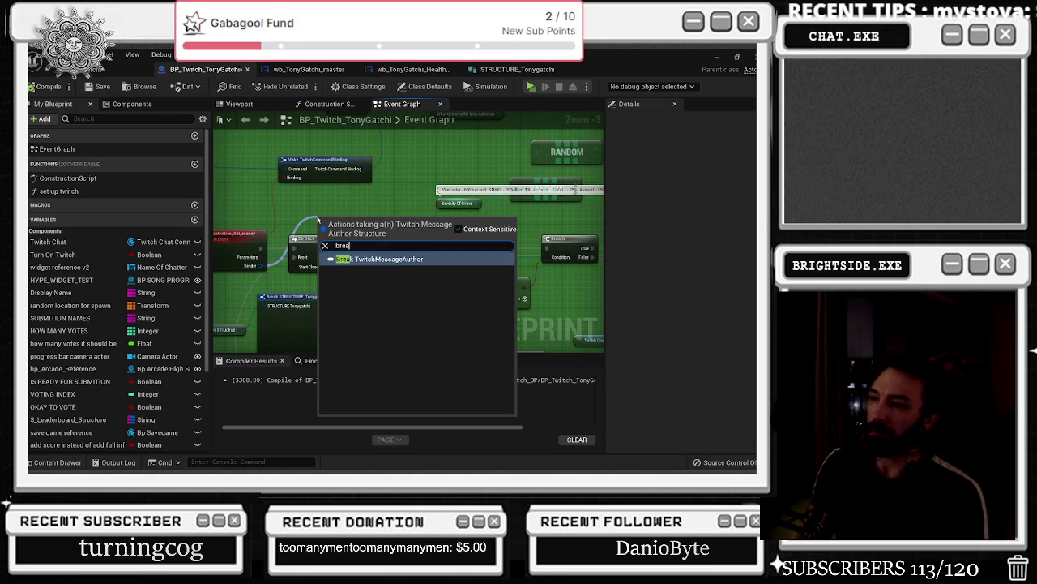
key("Return")
left_click(366, 227)
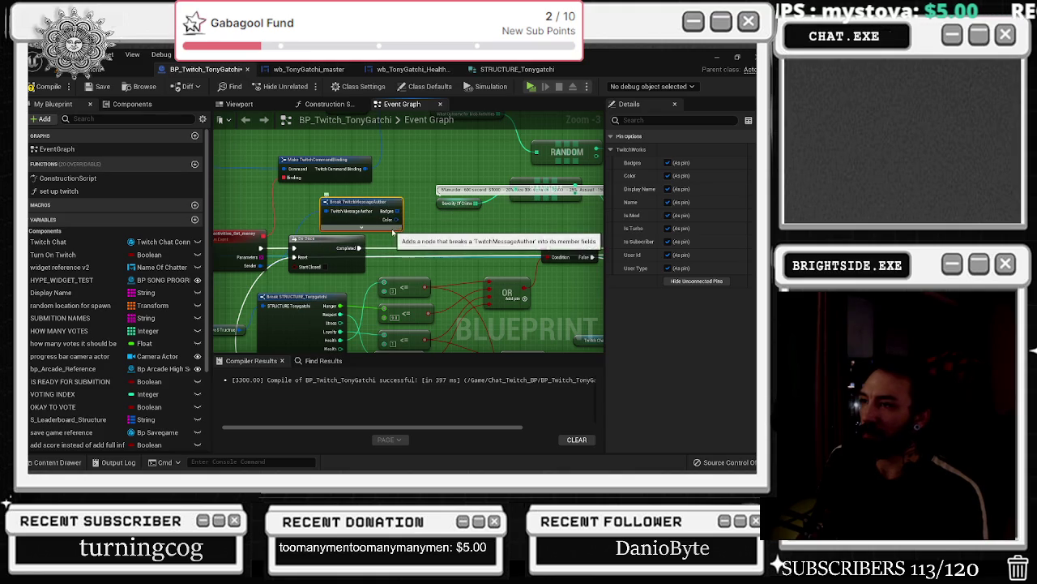
mouse_move(413, 234)
left_mouse_down()
mouse_move(598, 248)
mouse_move(443, 228)
mouse_move(470, 224)
mouse_move(470, 235)
left_mouse_up()
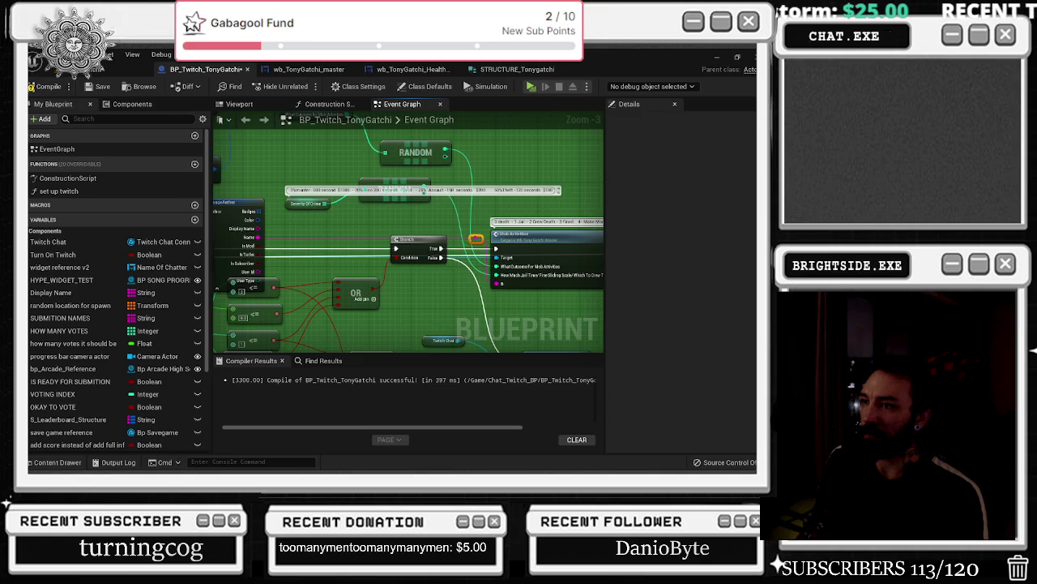
left_click_drag(212, 290, 374, 304)
- Jump to the Mob Activities event in the master widget
left_click(386, 214)
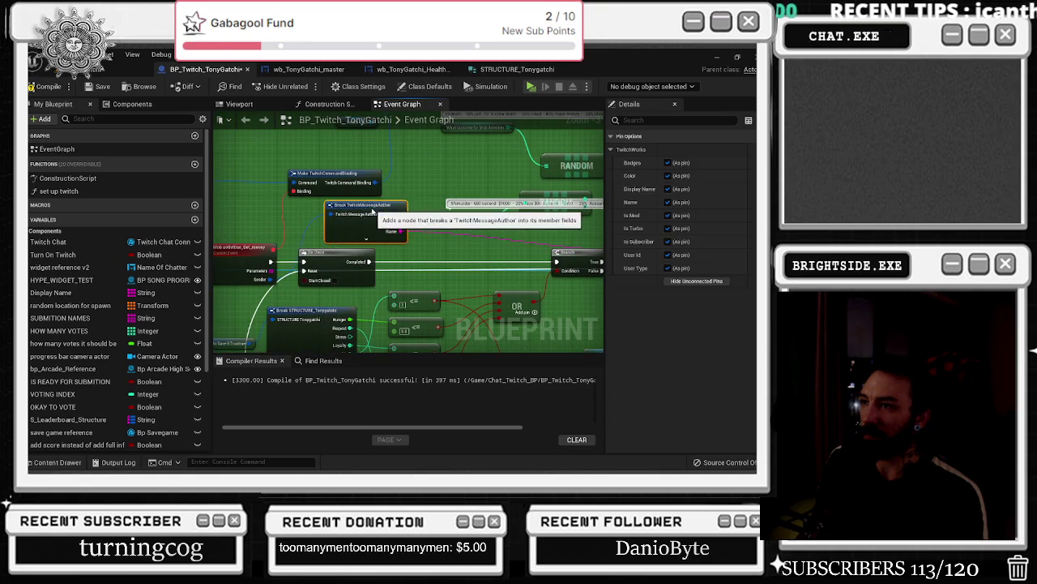
left_click_drag(386, 201, 208, 177)
left_click(395, 215)
double_click(438, 211)
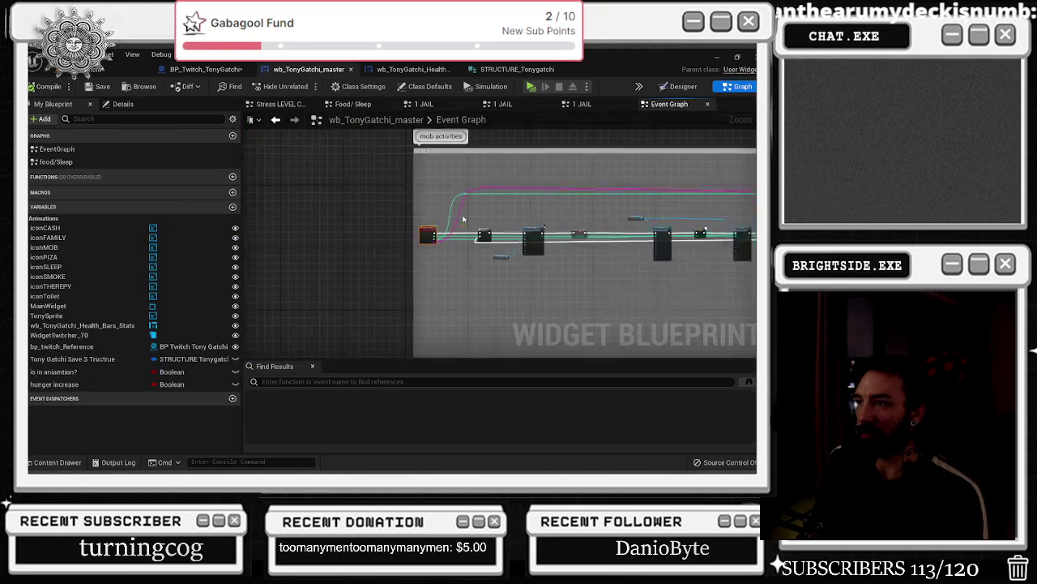
- Shift the reroute node on the top wire near the 0 death and Branch nodes slightly left
scroll(439, 194, "down", 4)
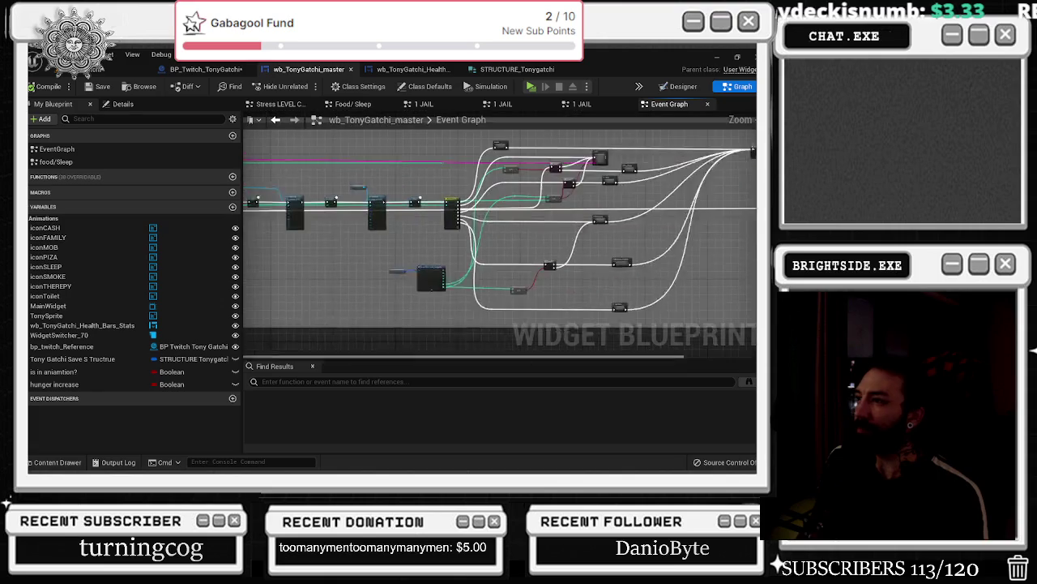
scroll(445, 183, "up", 5)
mouse_move(445, 183)
left_mouse_down()
mouse_move(539, 155)
mouse_move(247, 254)
left_mouse_up()
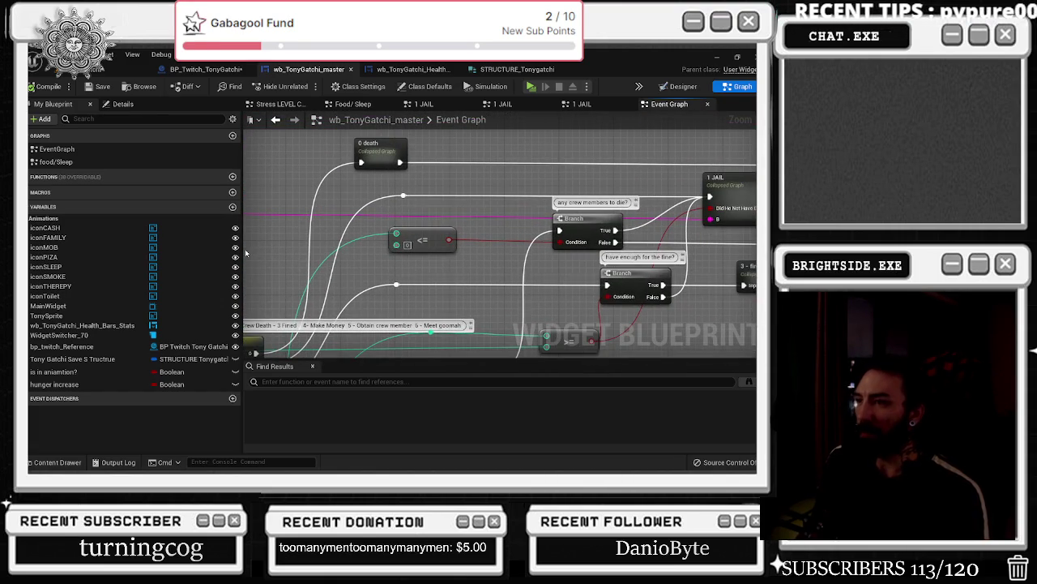
scroll(389, 230, "down", 1)
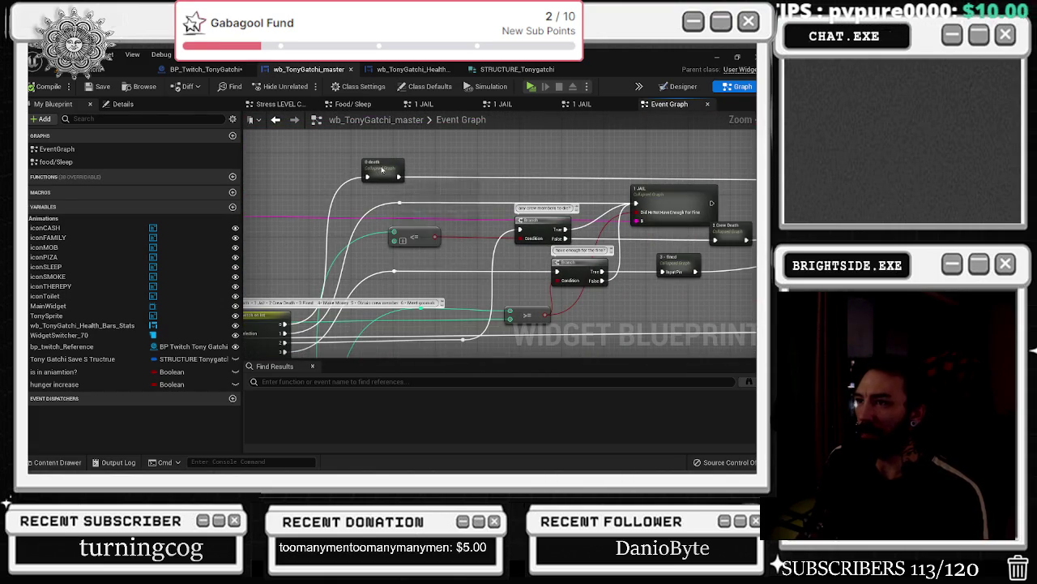
left_click(400, 202)
left_click_drag(399, 202, 363, 204)
- Nudge the <= comparison node slightly into a new position
left_click(405, 236)
scroll(494, 219, "down", 1)
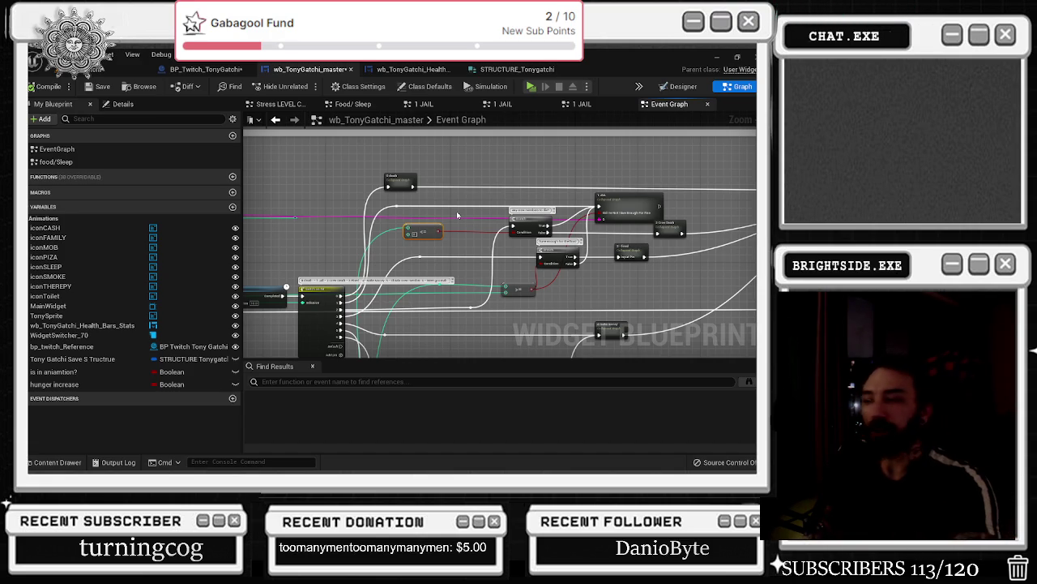
key("alt+Tab")
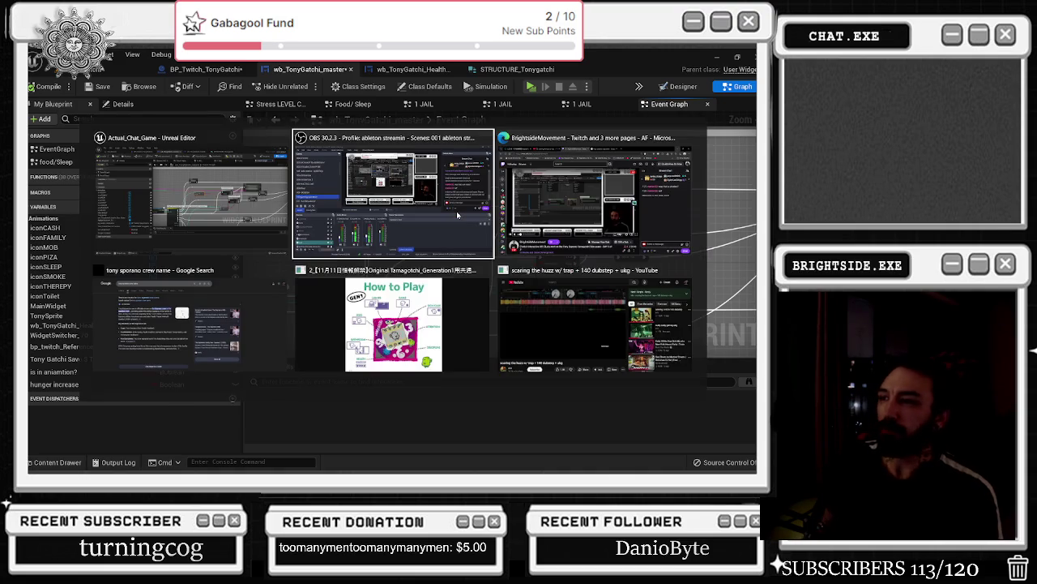
key("Escape")
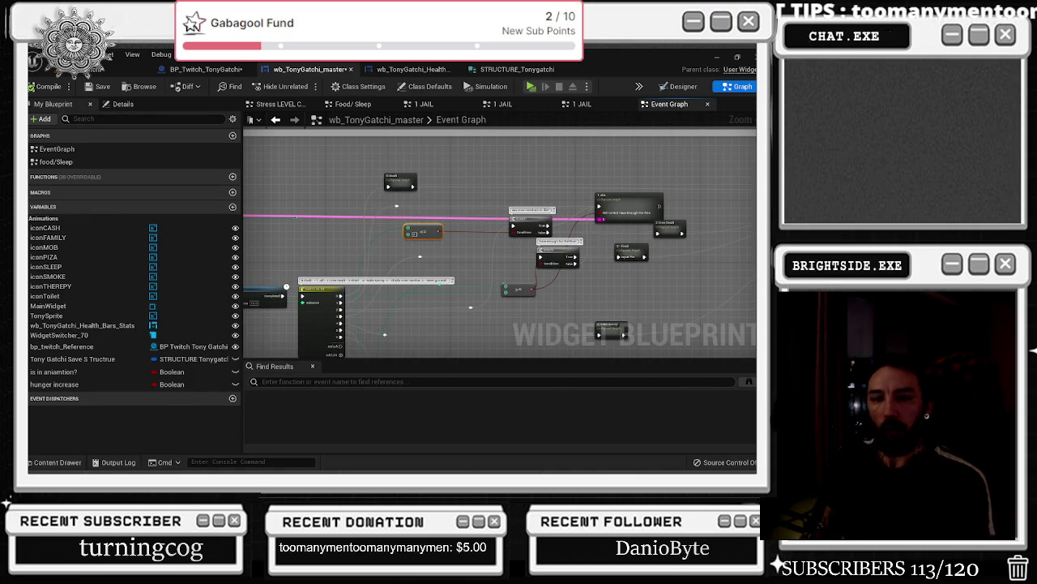
scroll(422, 248, "up", 3)
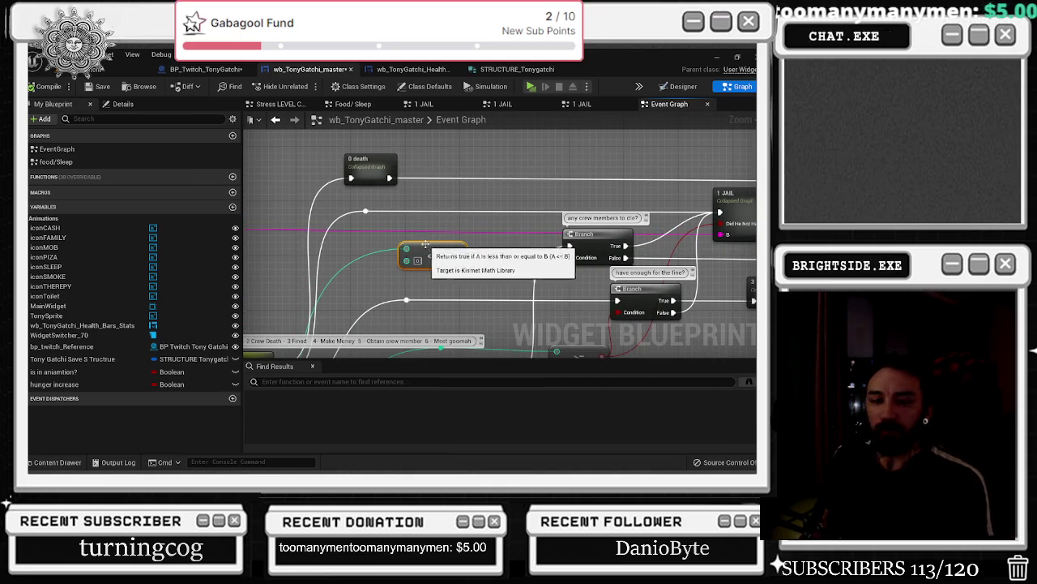
left_click_drag(422, 248, 422, 244)
scroll(470, 216, "down", 3)
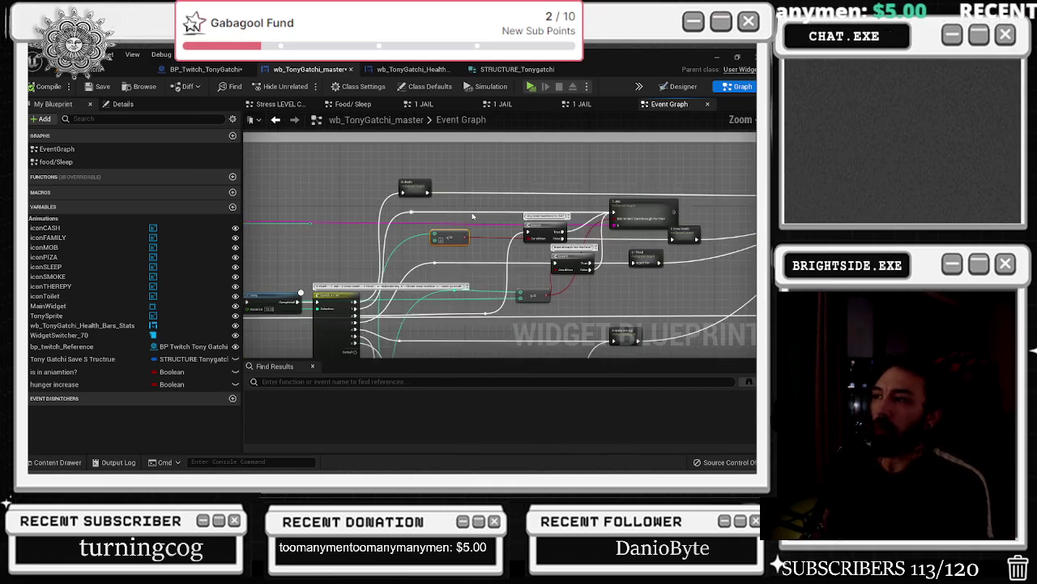
scroll(465, 216, "up", 6)
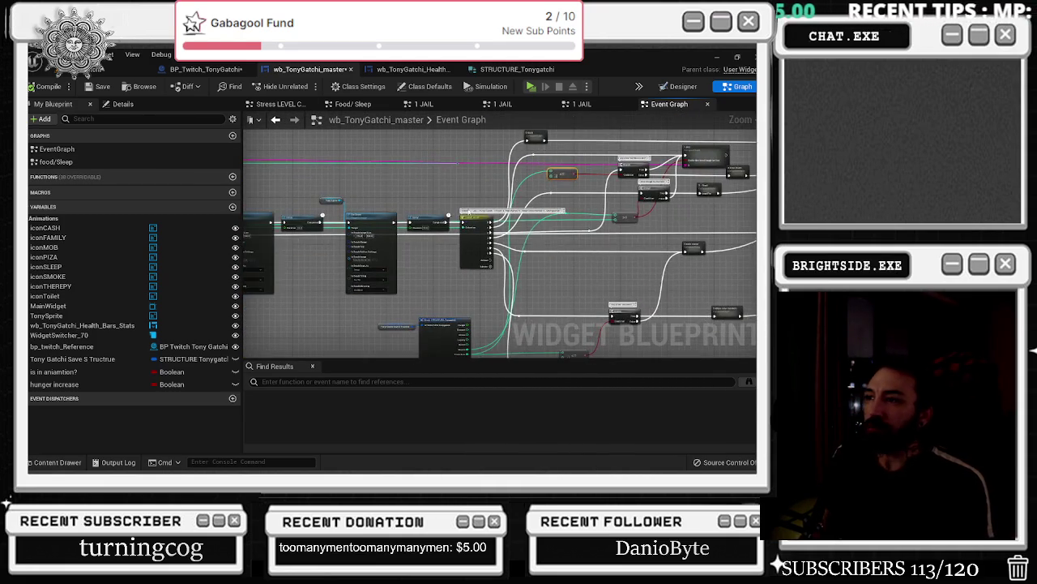
scroll(458, 191, "down", 3)
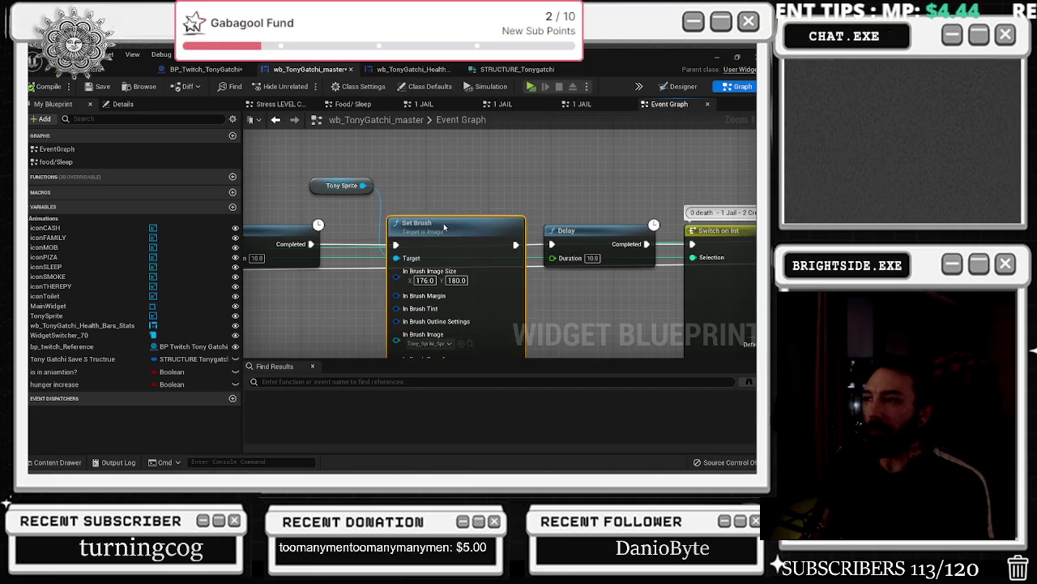
- Inspect the Tony Sprite Set Brush and Delay chain before the Switch on Int
left_click(372, 192)
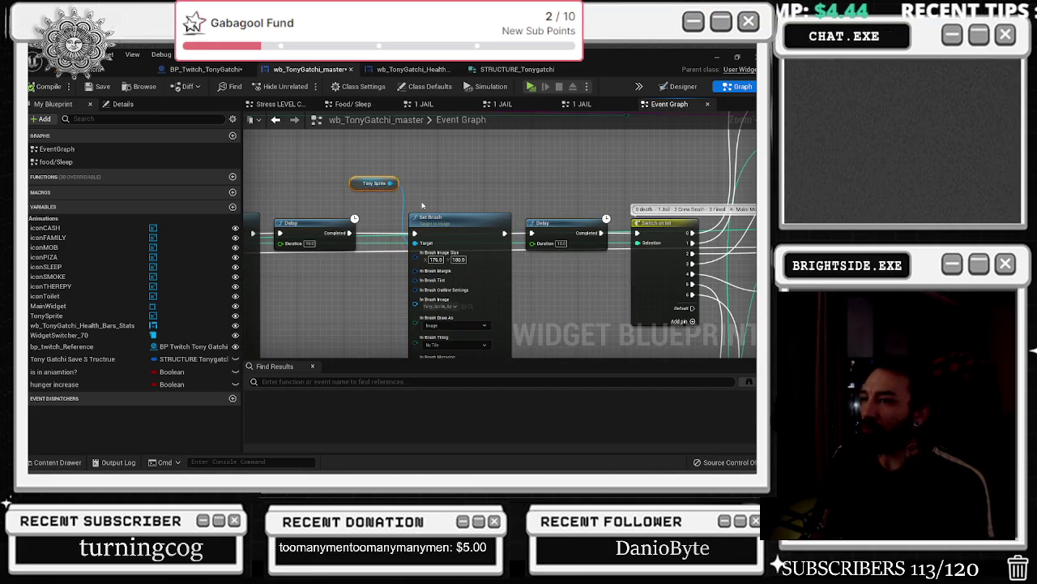
scroll(487, 203, "down", 2)
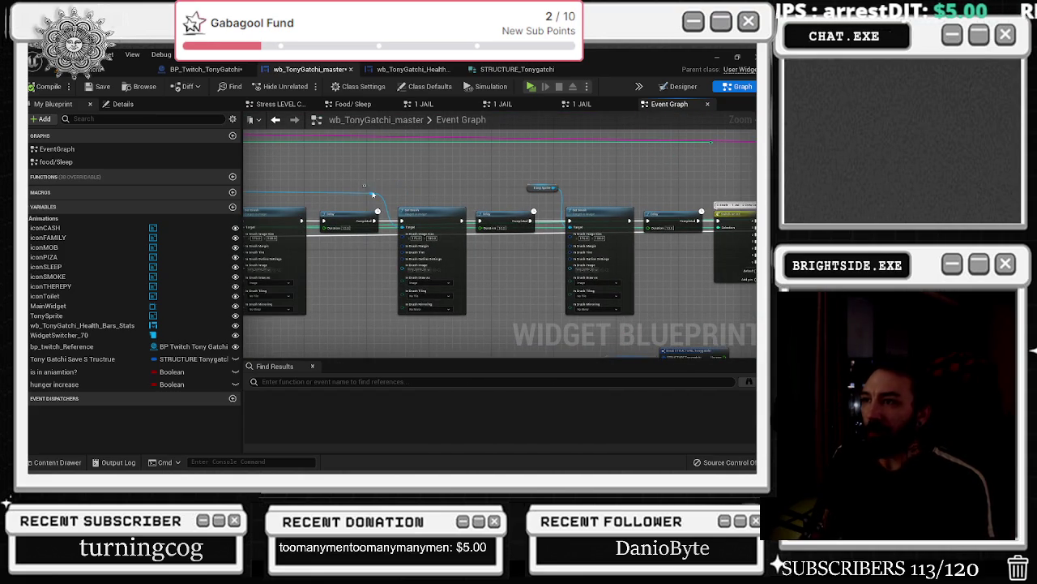
mouse_move(412, 175)
left_mouse_down()
mouse_move(474, 223)
mouse_move(650, 213)
left_mouse_up()
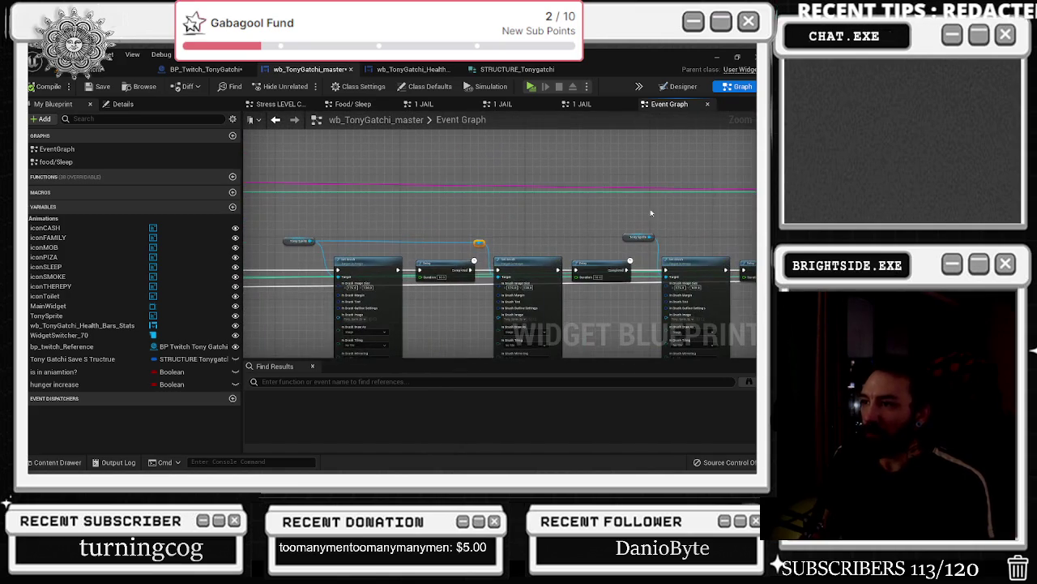
scroll(357, 239, "up", 2)
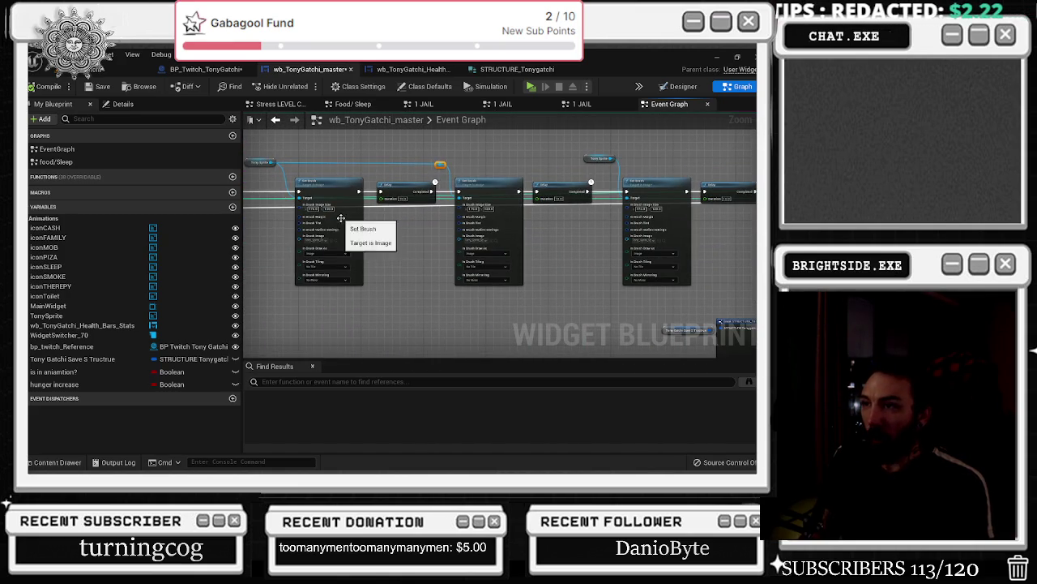
scroll(344, 243, "up", 2)
left_click(332, 247)
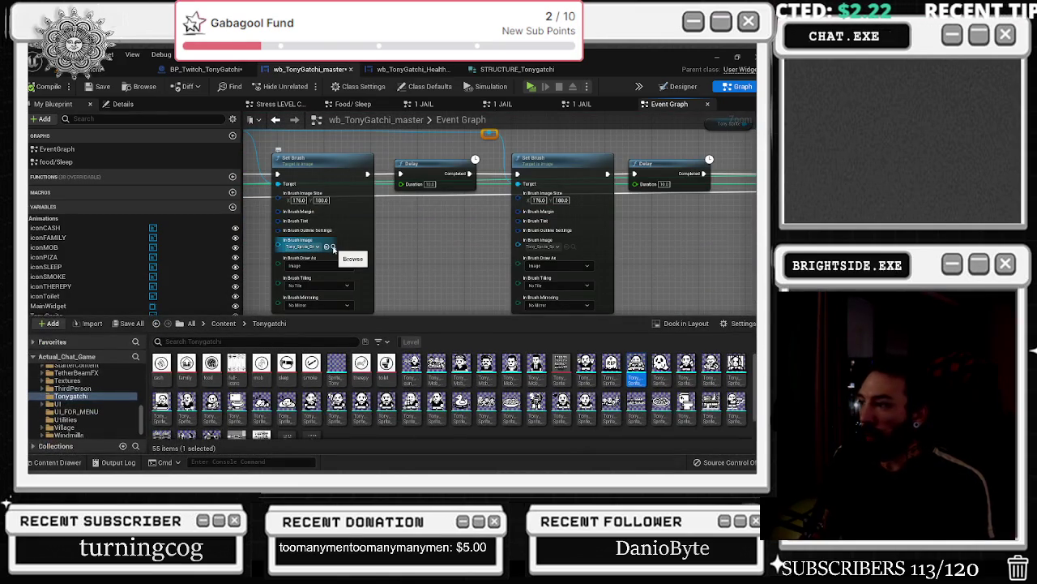
left_click(347, 236)
left_click(508, 265)
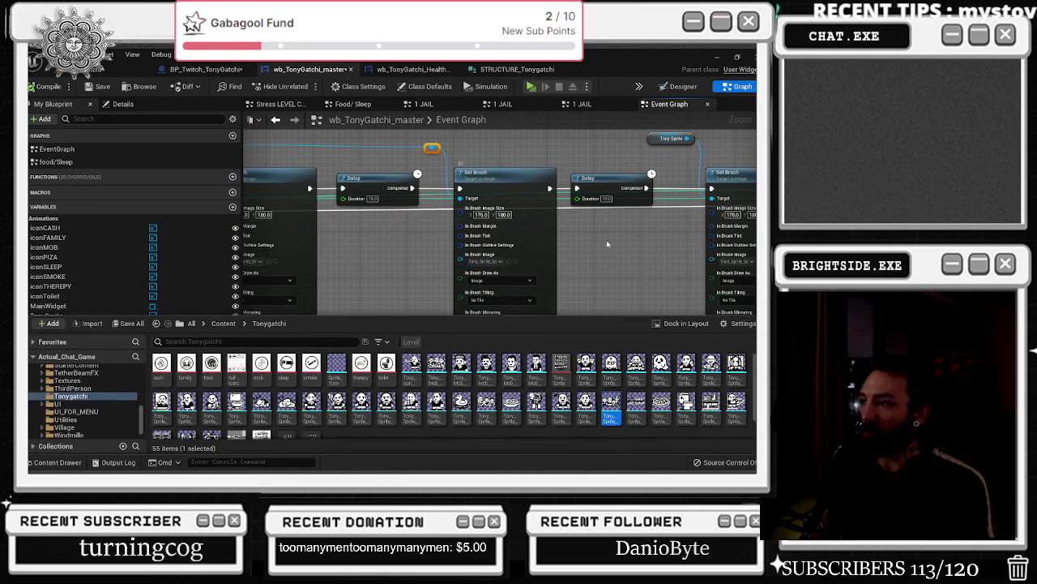
left_click(603, 232)
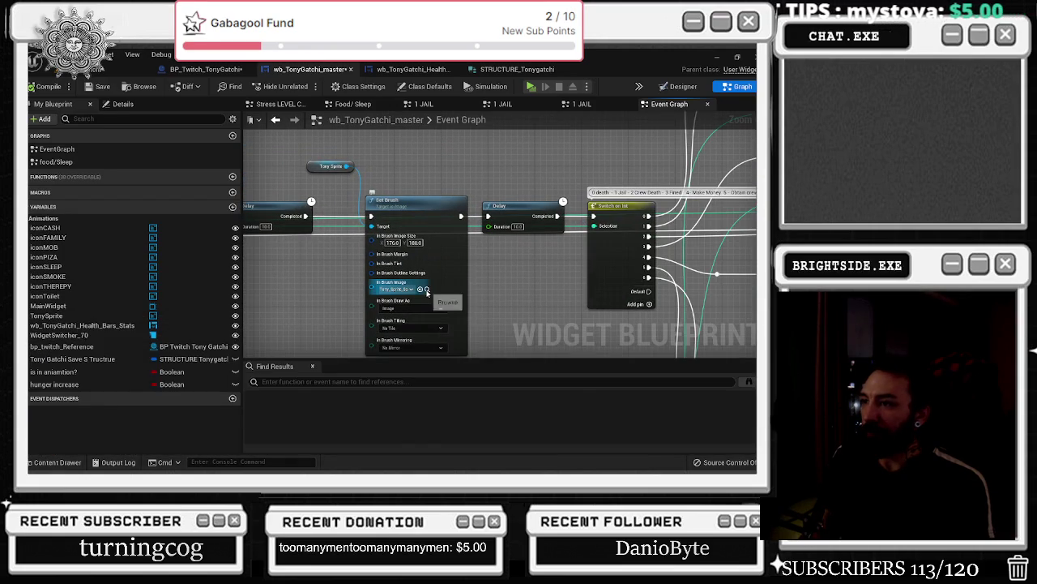
left_click(427, 289)
left_click(527, 258)
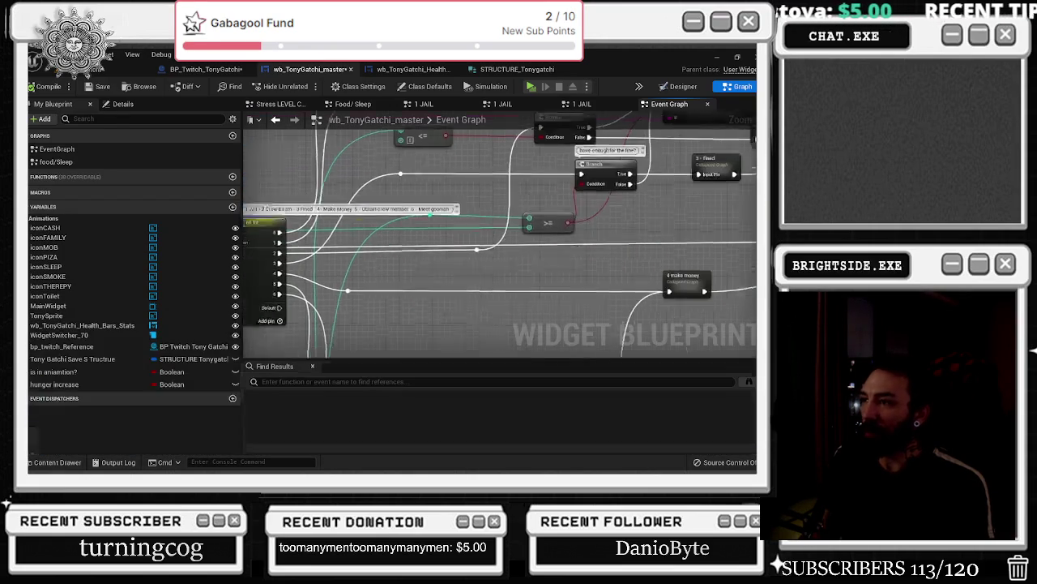
left_click_drag(402, 242, 319, 294)
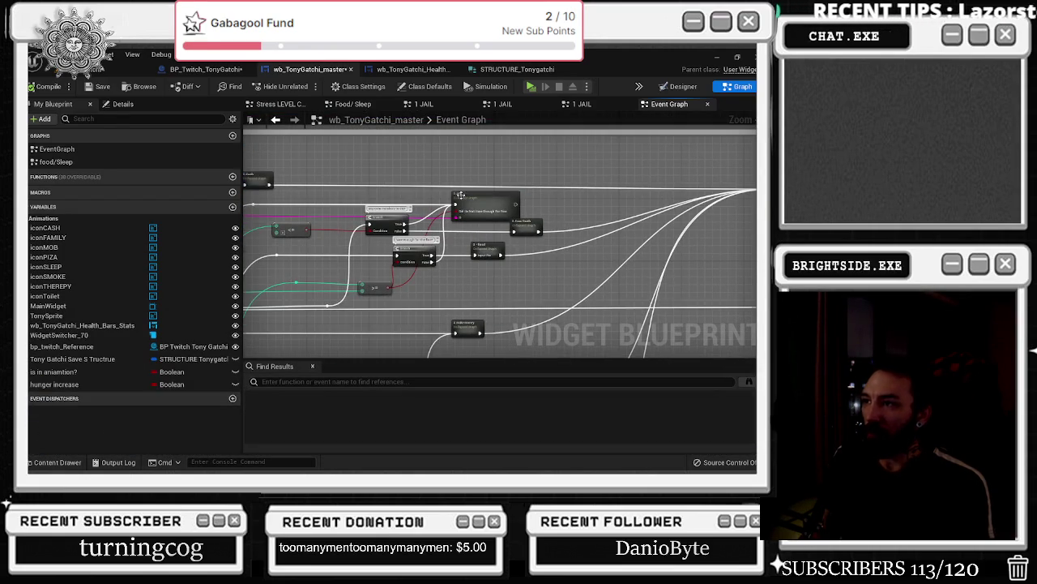
scroll(460, 195, "up", 2)
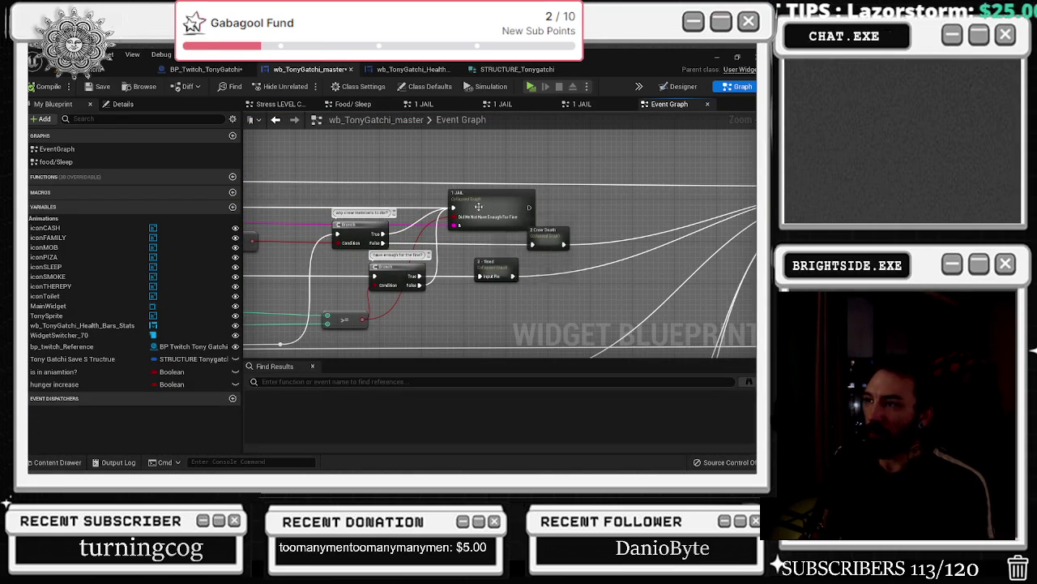
left_click_drag(496, 199, 486, 199)
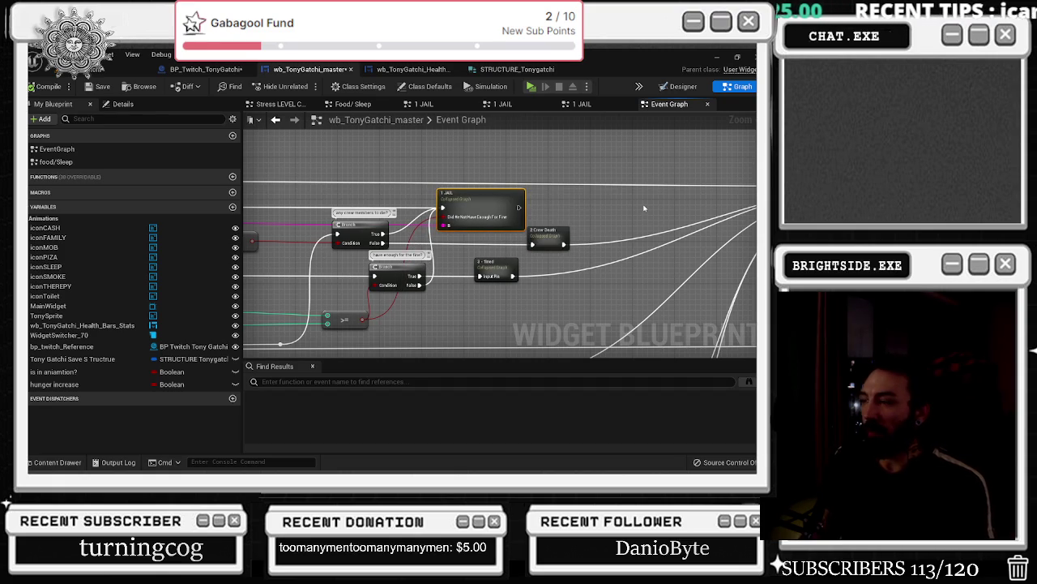
double_click(496, 192)
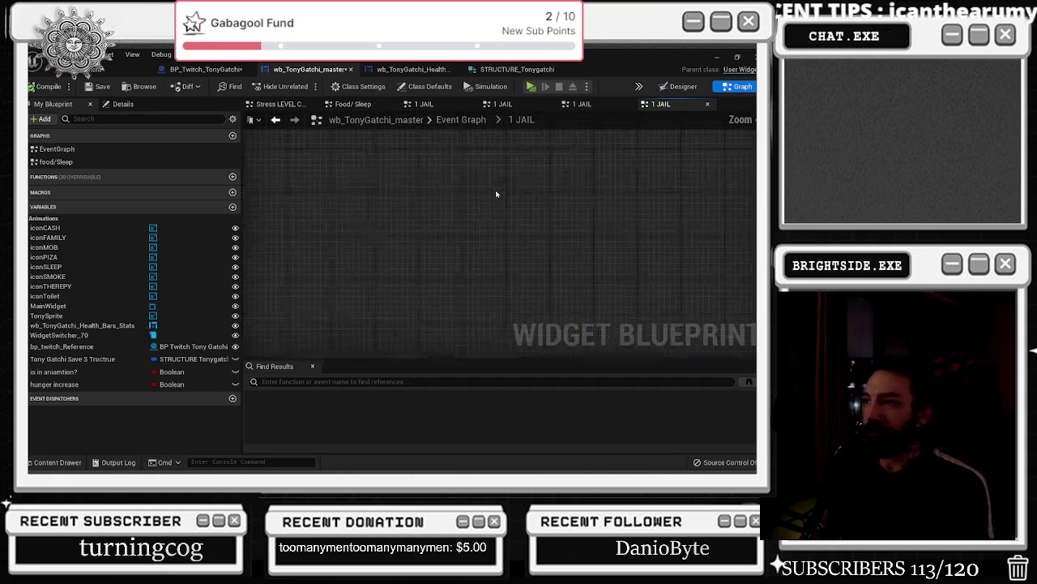
- Back on the main Event Graph, nudge the 1 JAIL collapsed node slightly right
left_click(276, 119)
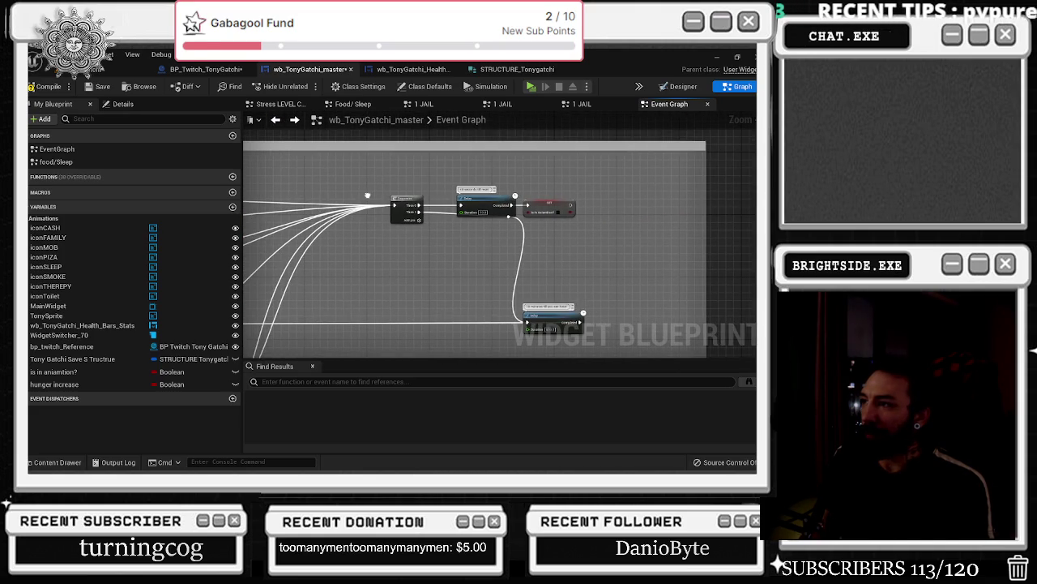
left_click_drag(367, 195, 673, 206)
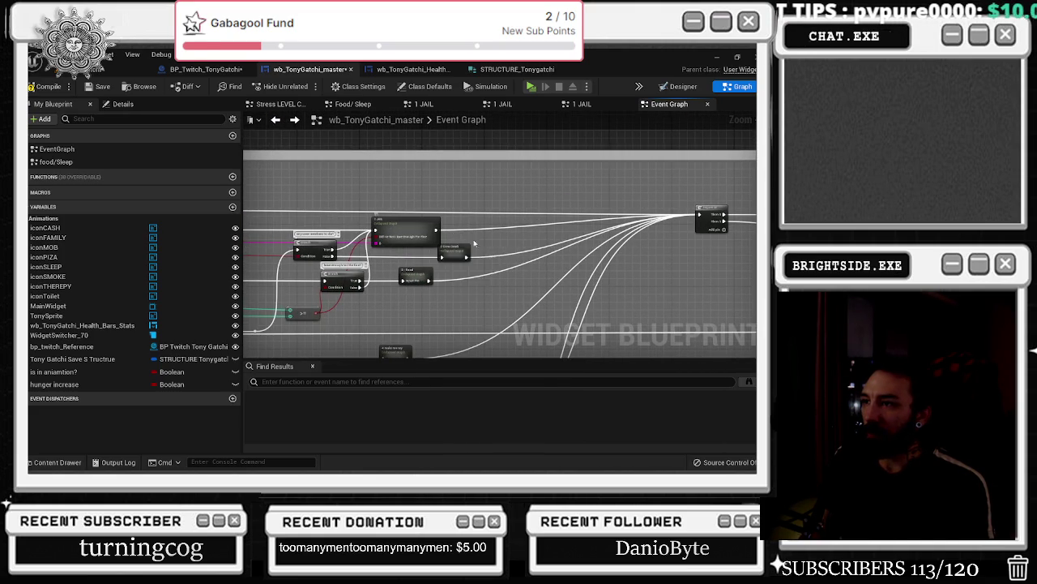
left_click(413, 231)
left_click_drag(414, 230, 432, 230)
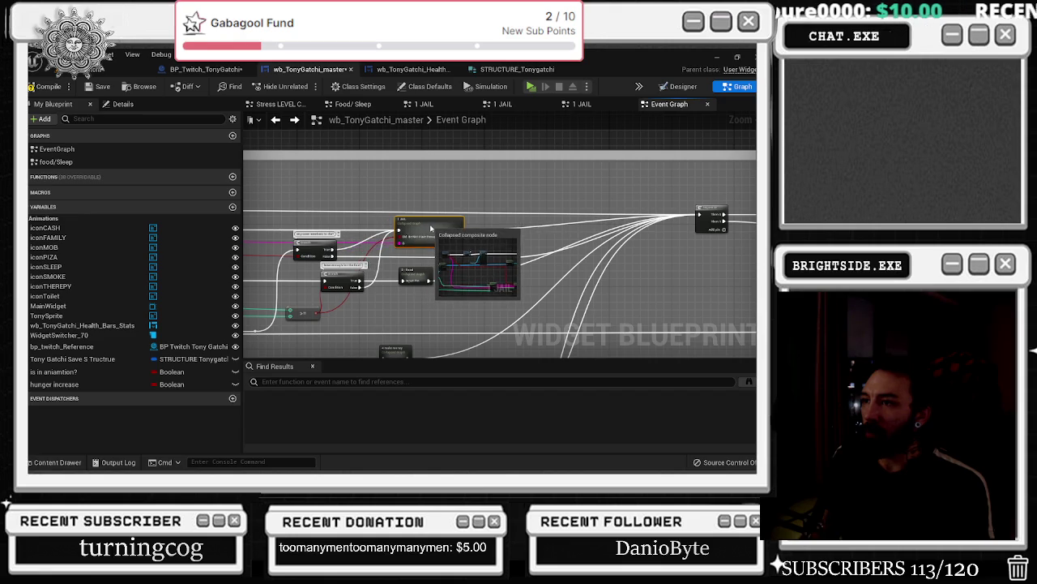
mouse_move(487, 209)
left_mouse_down()
mouse_move(384, 181)
mouse_move(199, 164)
mouse_move(237, 180)
mouse_move(529, 199)
mouse_move(652, 192)
left_mouse_up()
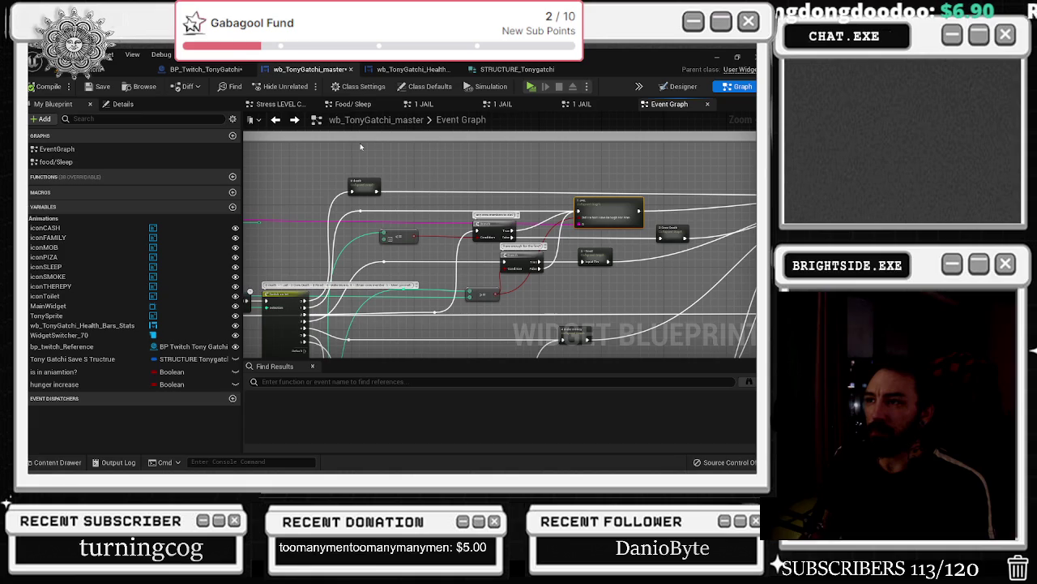
- Close the three duplicate 1 JAIL tabs and open the JAIL collapsed node
left_click(471, 106)
left_click(471, 105)
left_click(471, 106)
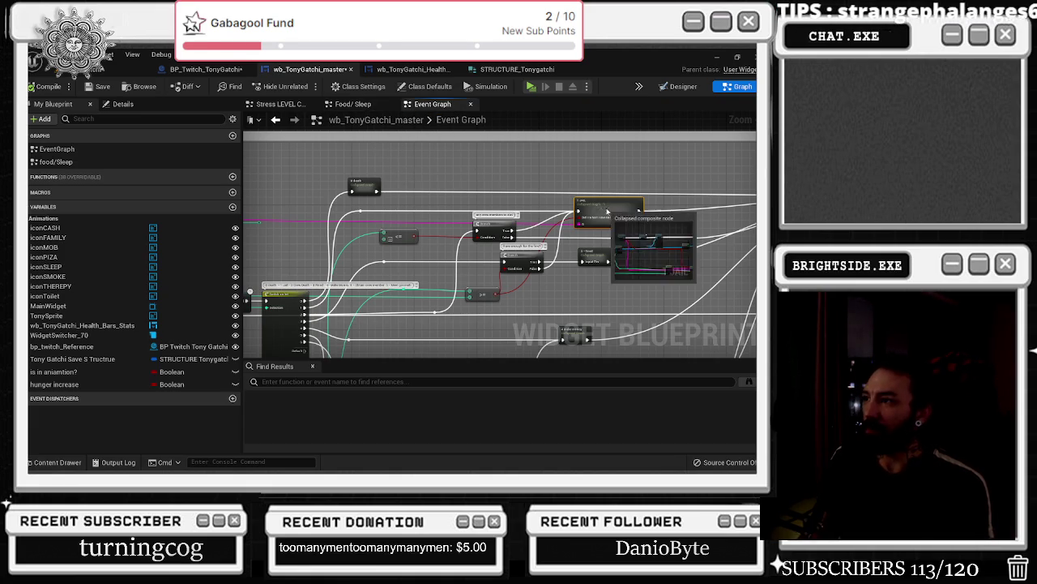
double_click(608, 212)
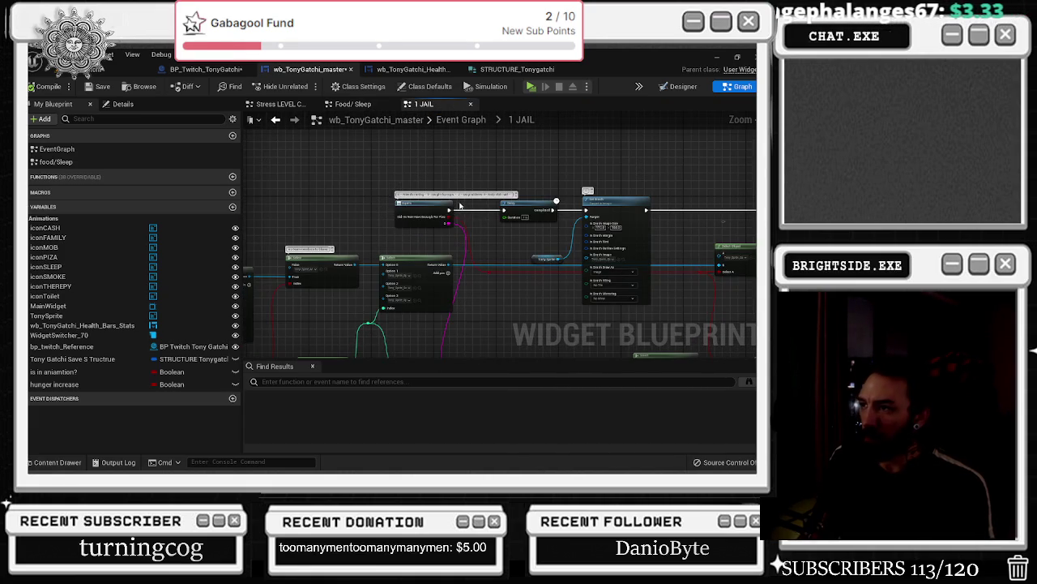
scroll(522, 203, "up", 3)
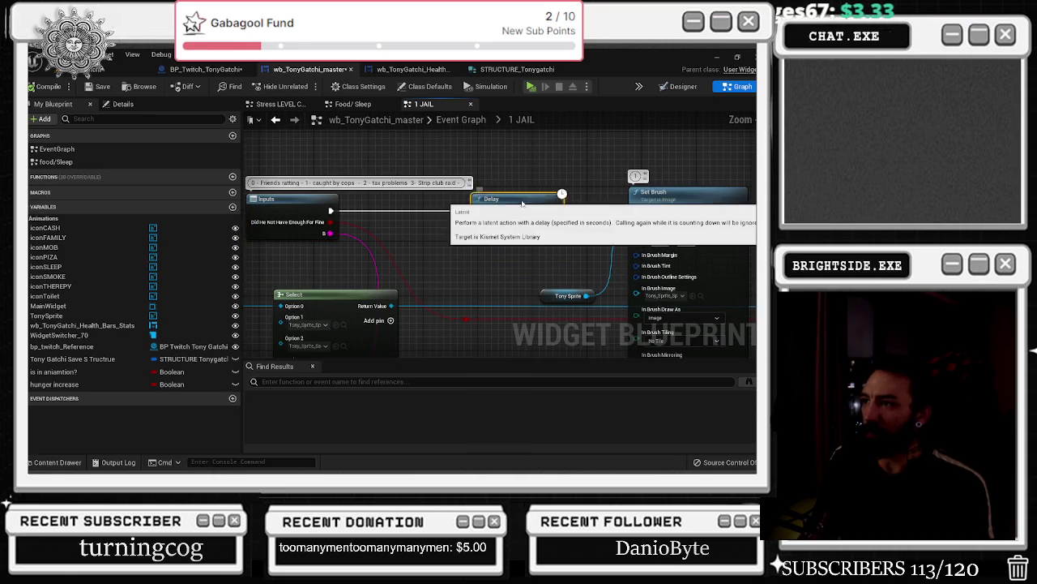
left_click_drag(522, 204, 514, 203)
scroll(547, 179, "down", 3)
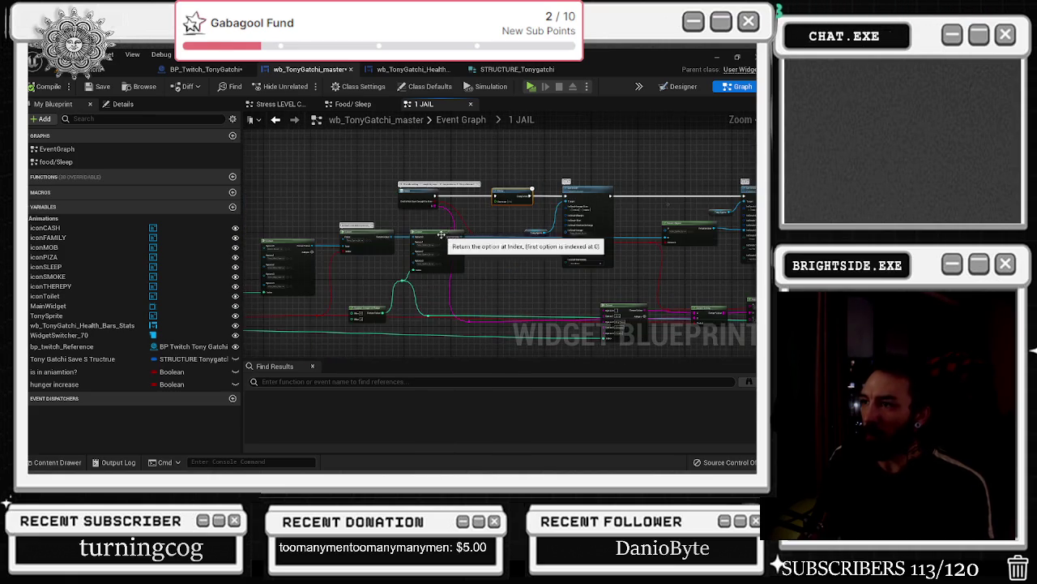
scroll(506, 224, "up", 3)
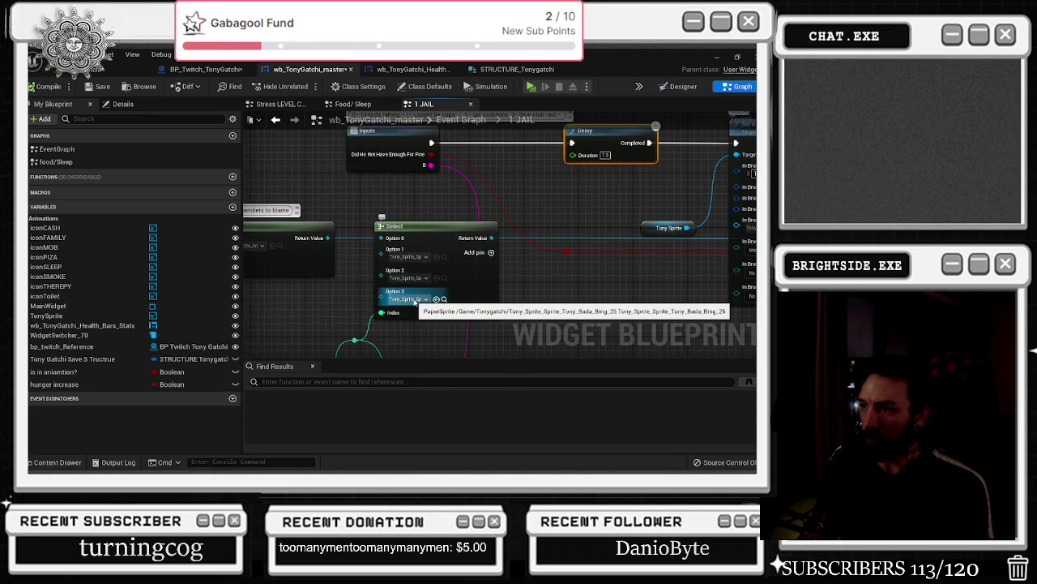
scroll(426, 304, "down", 2)
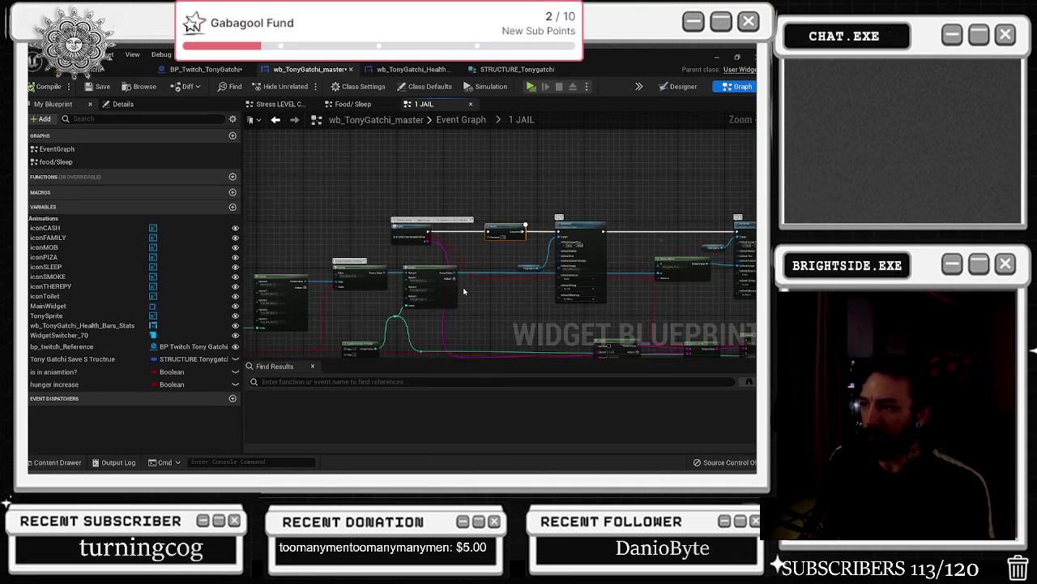
scroll(599, 296, "down", 2)
scroll(405, 303, "up", 2)
scroll(356, 300, "up", 2)
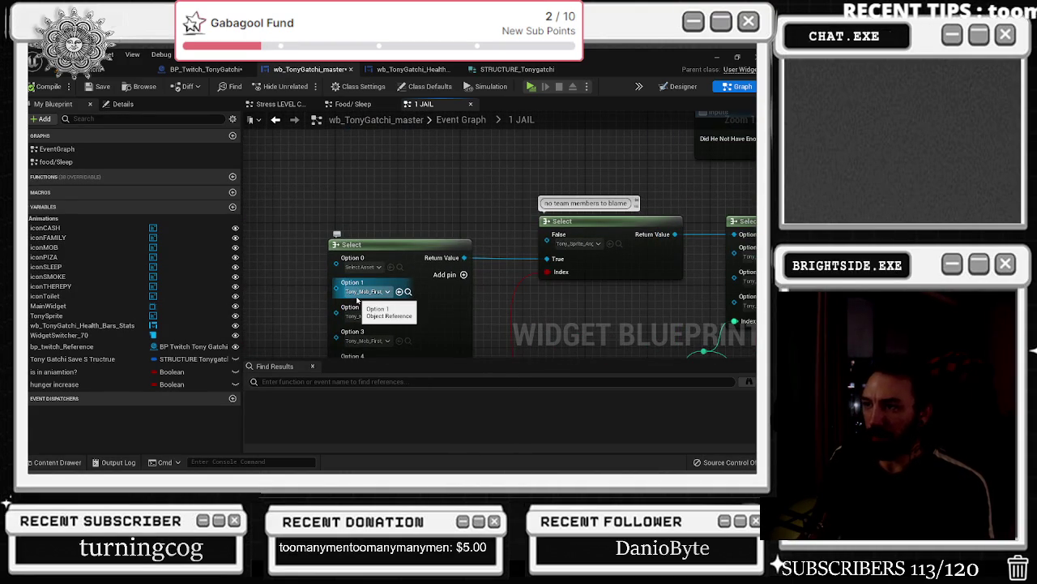
scroll(389, 299, "down", 3)
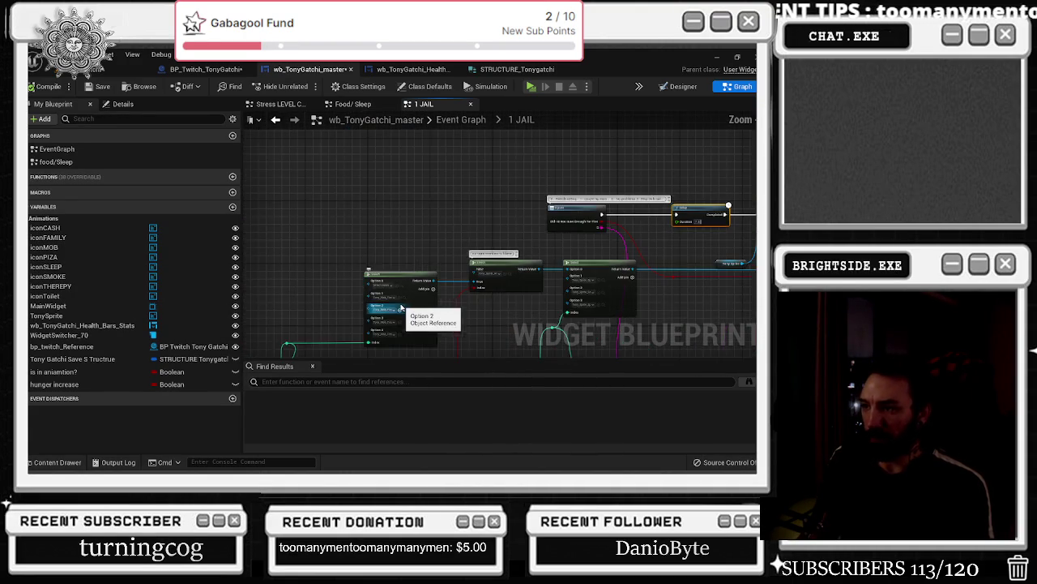
left_click_drag(317, 287, 510, 144)
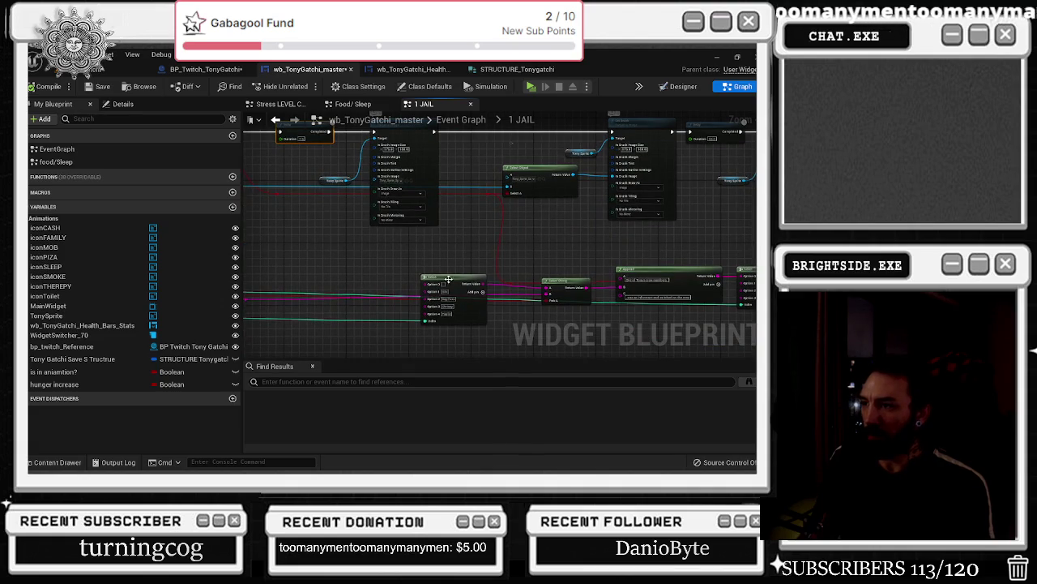
scroll(571, 281, "up", 2)
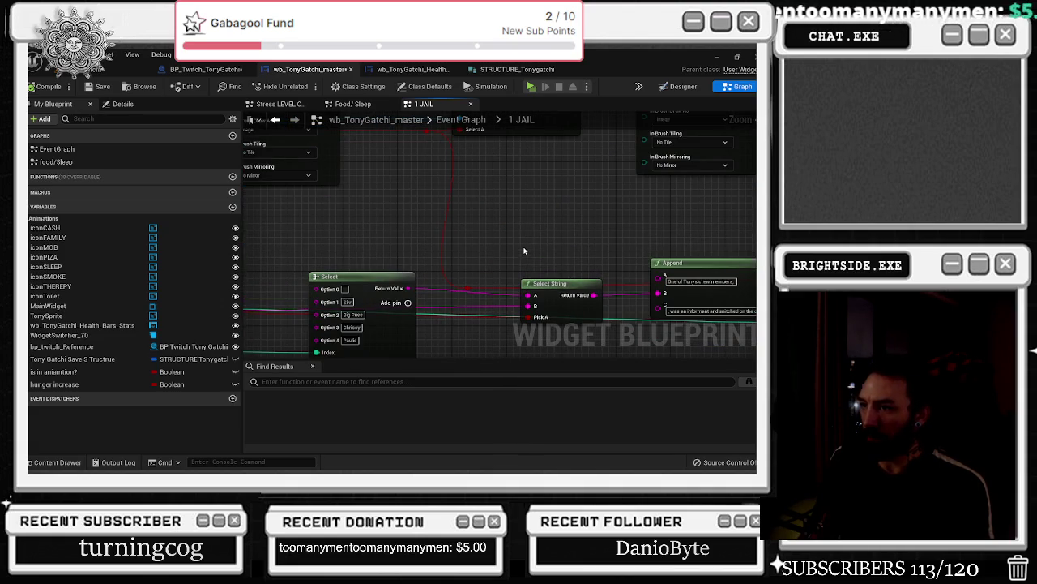
scroll(524, 251, "down", 1)
mouse_move(541, 240)
left_mouse_down()
mouse_move(433, 237)
mouse_move(527, 232)
left_mouse_up()
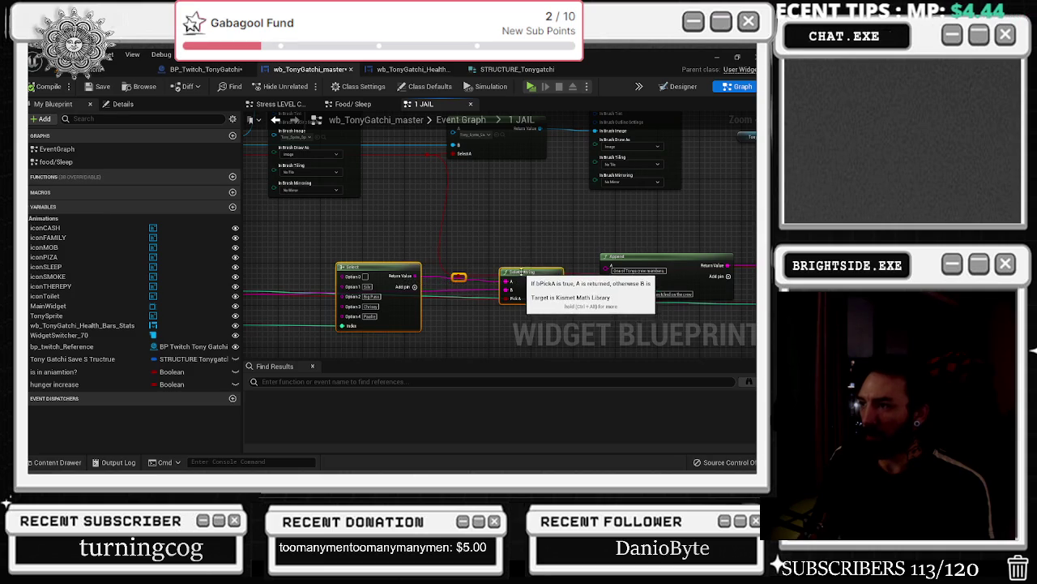
left_click_drag(528, 282, 516, 276)
mouse_move(562, 233)
left_mouse_down()
mouse_move(374, 243)
mouse_move(635, 282)
left_mouse_up()
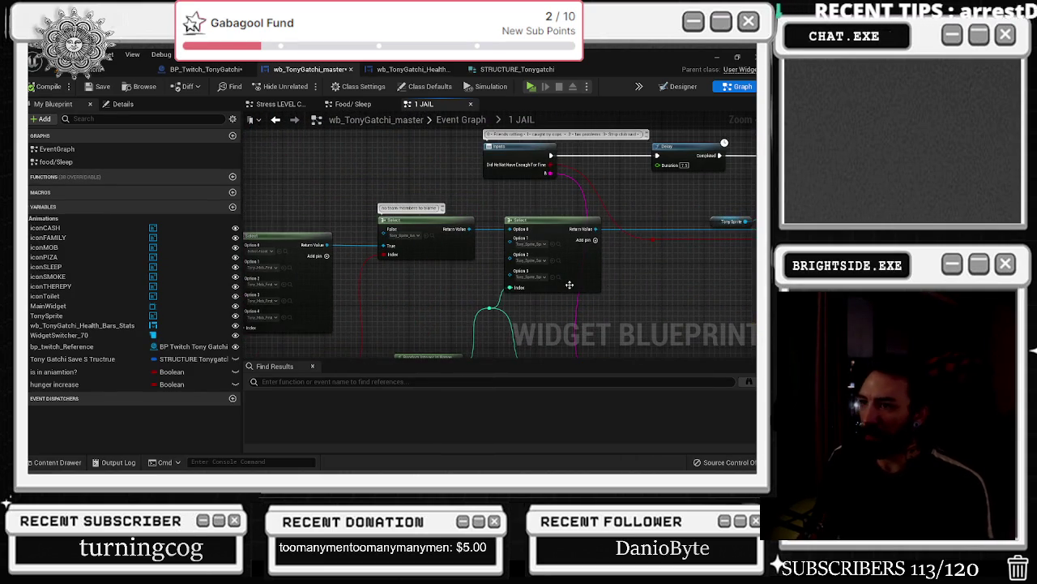
left_click_drag(570, 285, 653, 283)
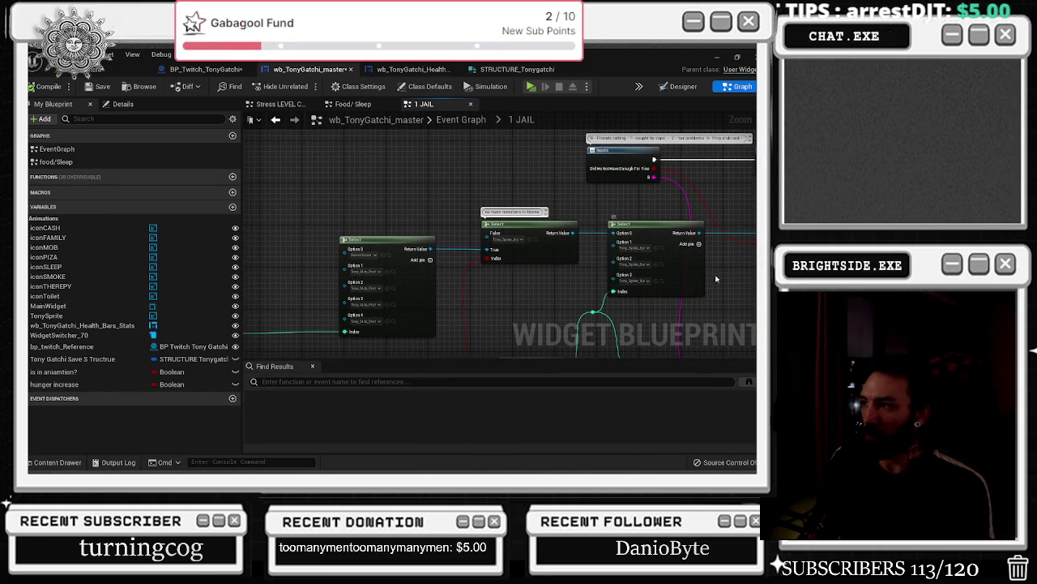
left_click_drag(653, 283, 744, 276)
left_click_drag(486, 267, 558, 215)
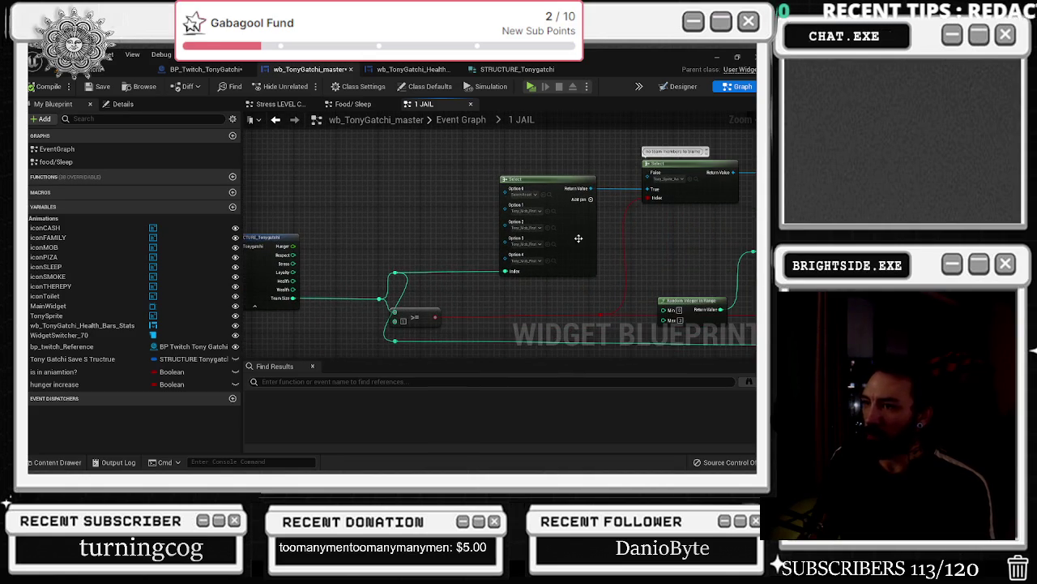
left_click_drag(409, 251, 477, 250)
- Add a SET node for the Tony Gatchi save structure beside the Break node
left_click_drag(269, 248, 352, 222)
type("der")
key("BackSpace")
key("BackSpace")
key("BackSpace")
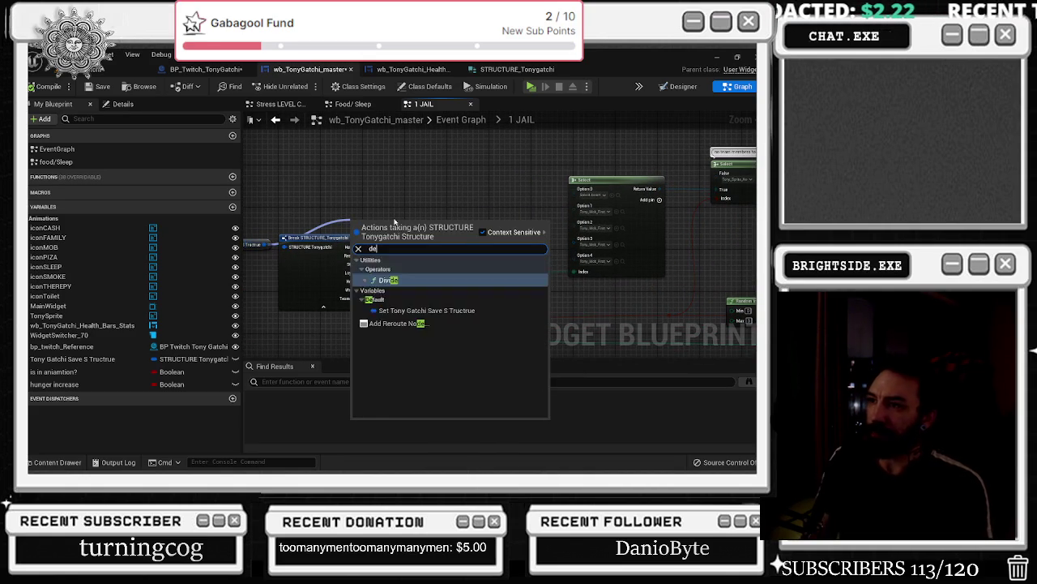
type("set")
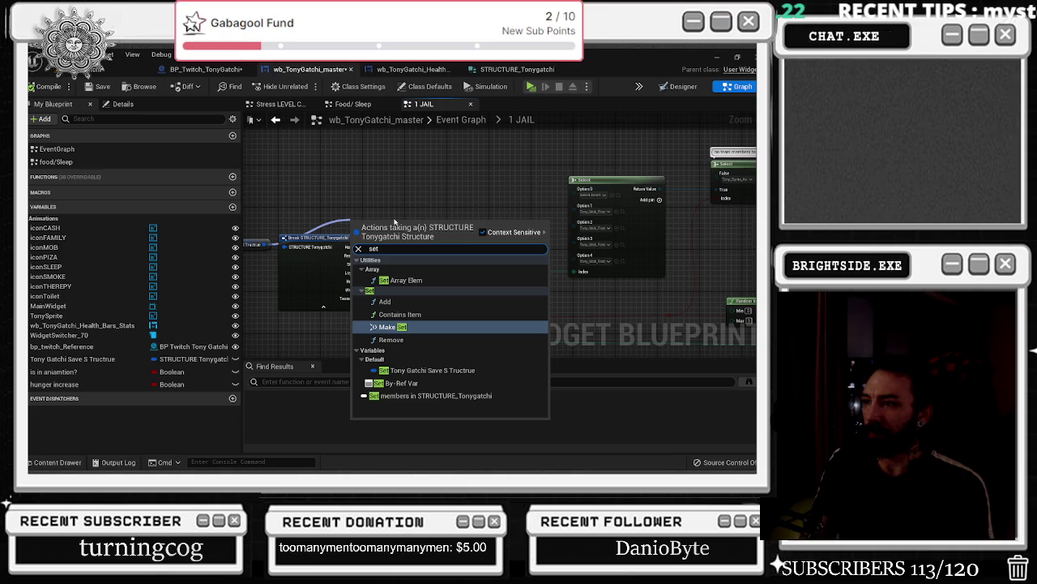
left_click(417, 369)
left_click_drag(391, 226, 458, 215)
- Split the SET node's structure pin into Hunger, Respect, Stress, Loyalty, Health, Wealth and Team Size
scroll(434, 221, "up", 2)
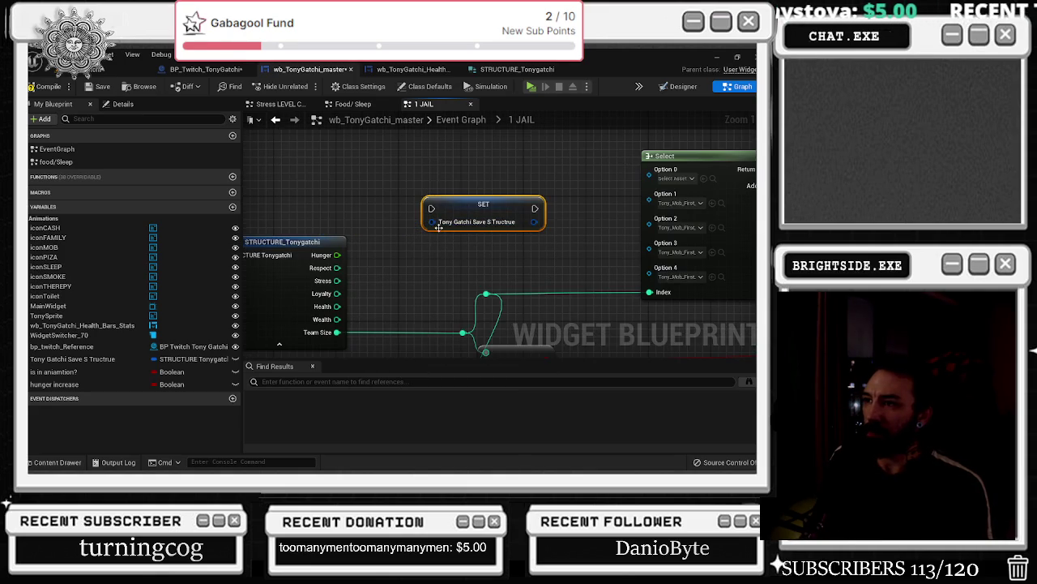
right_click(438, 227)
left_click(474, 256)
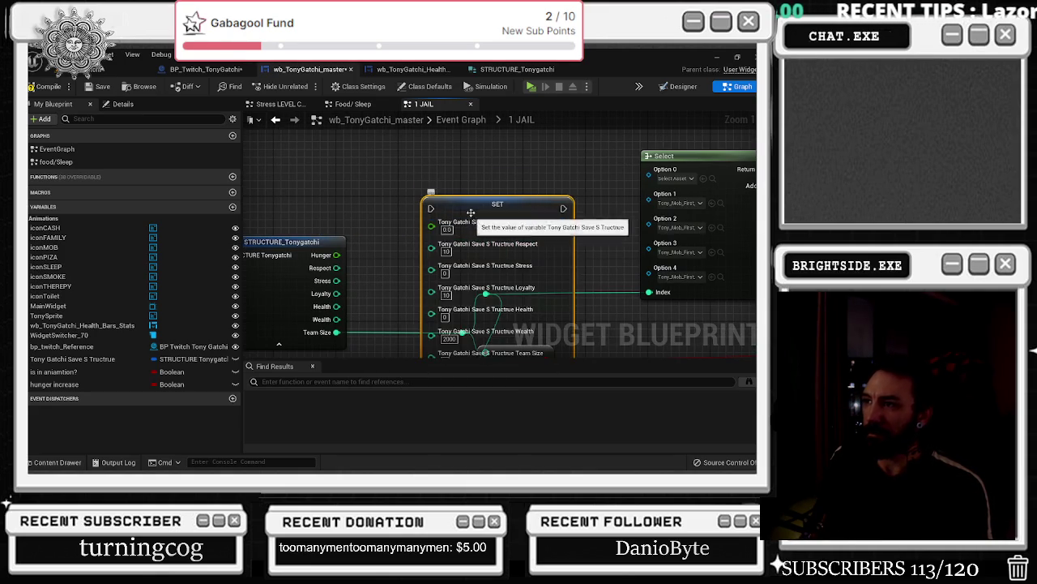
scroll(470, 212, "down", 2)
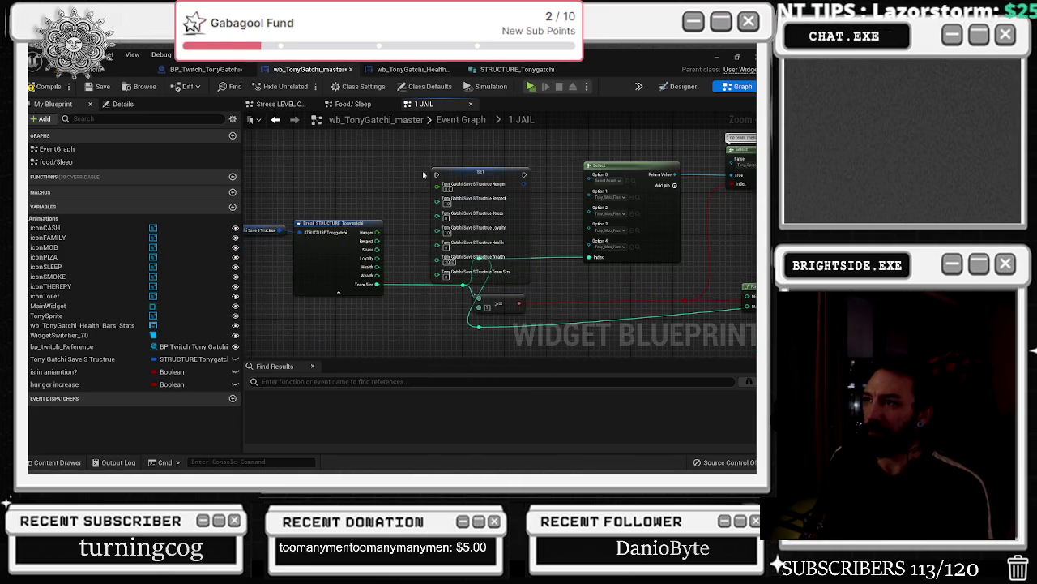
scroll(422, 171, "up", 2)
- Select the SET and Break STRUCTURE nodes together
left_click(415, 210)
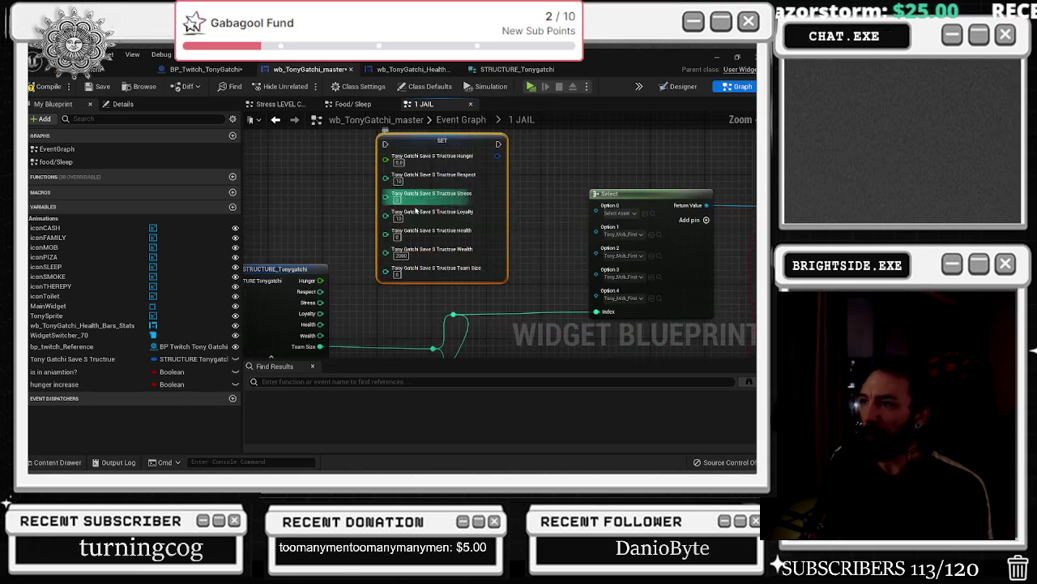
scroll(381, 232, "down", 4)
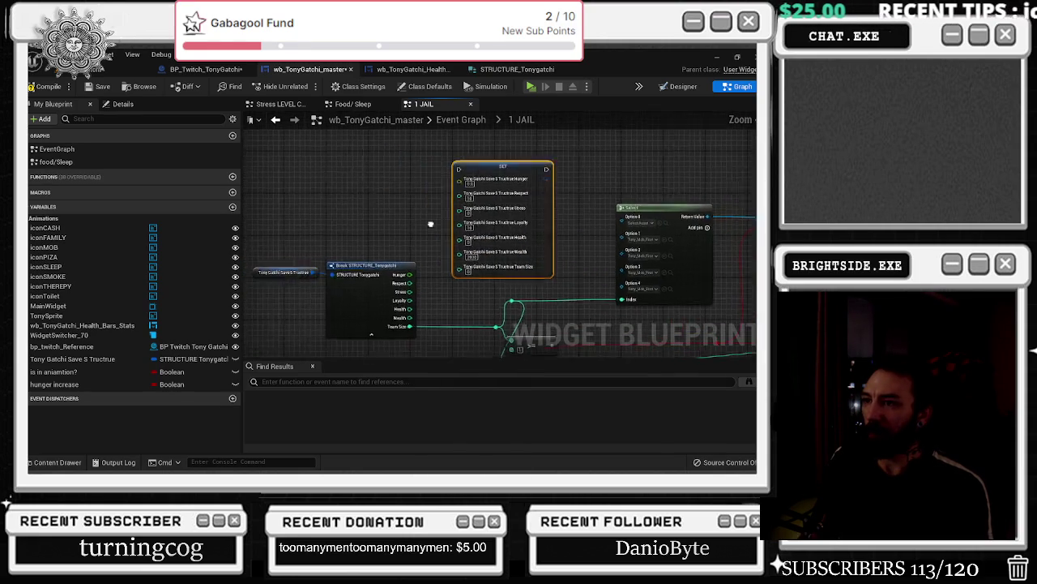
left_click_drag(355, 219, 475, 277)
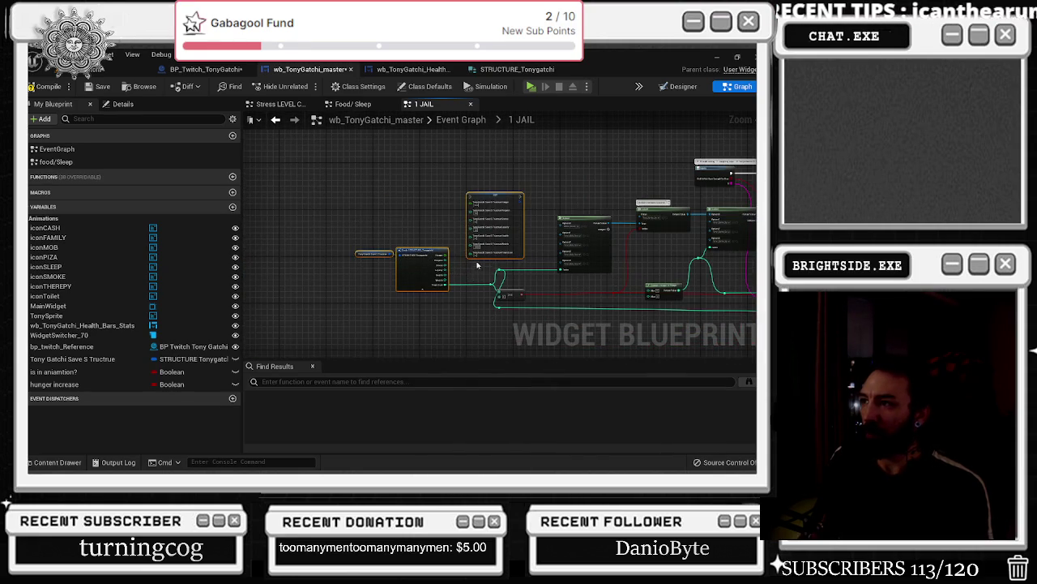
scroll(478, 265, "down", 3)
scroll(481, 220, "up", 3)
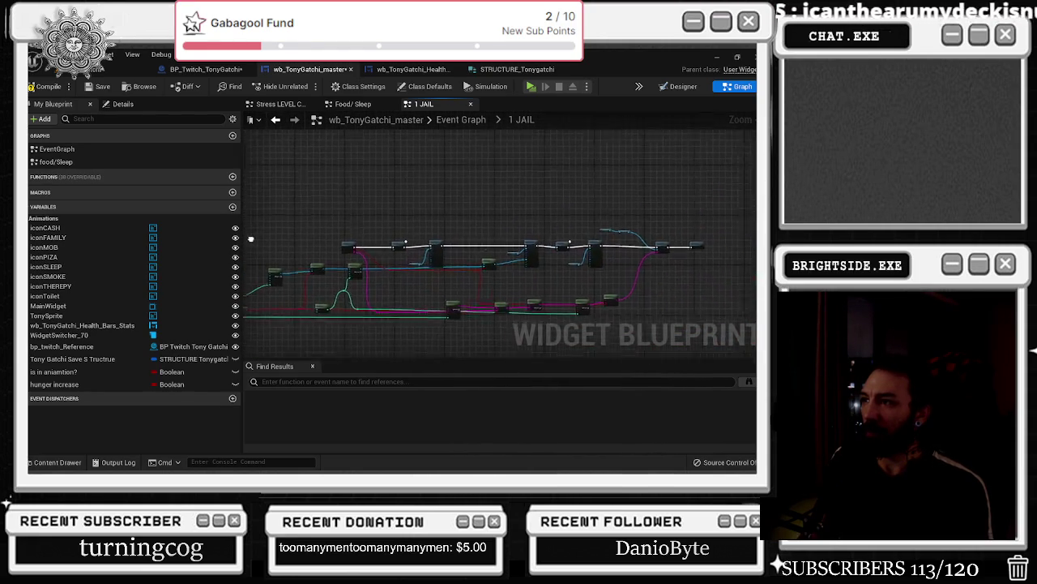
scroll(244, 229, "down", 2)
scroll(553, 257, "up", 3)
scroll(393, 289, "down", 1)
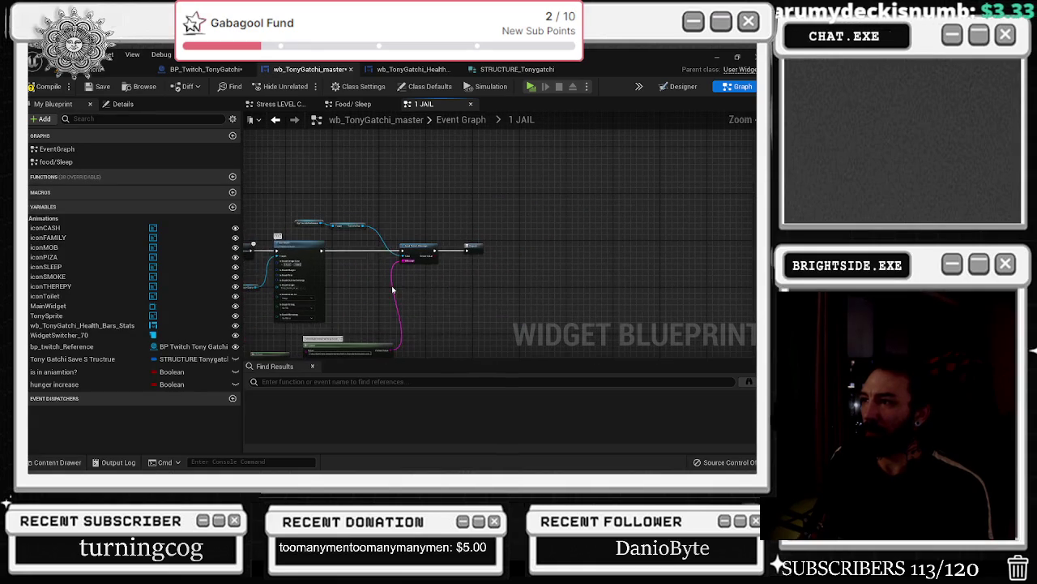
scroll(447, 263, "up", 3)
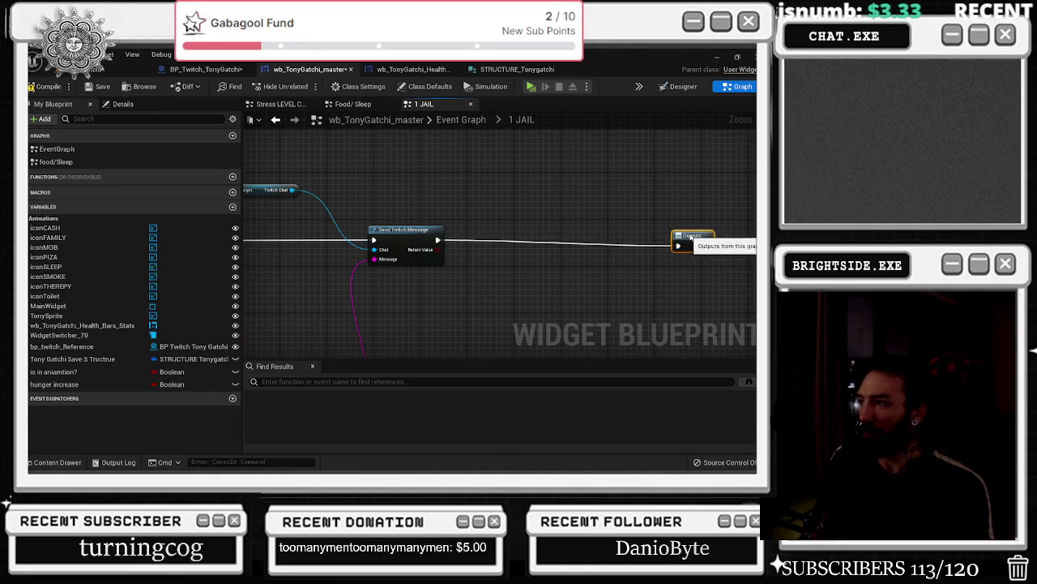
scroll(381, 243, "down", 2)
- Paste the SET and struct nodes and route the execution line through SET into Send Twitch Message
left_click_drag(468, 240, 713, 237)
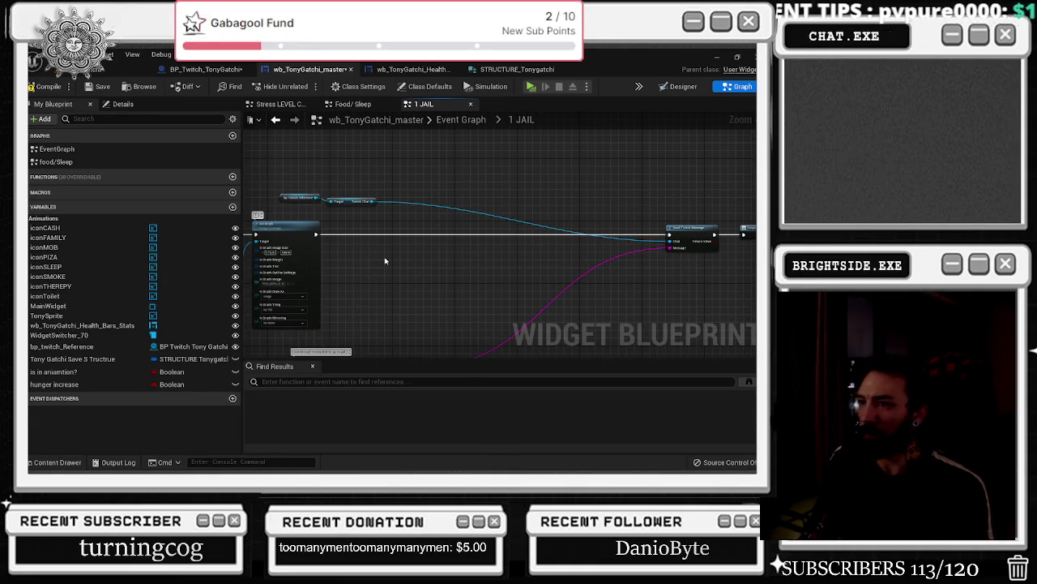
key("ctrl+v")
left_click_drag(428, 240, 443, 260)
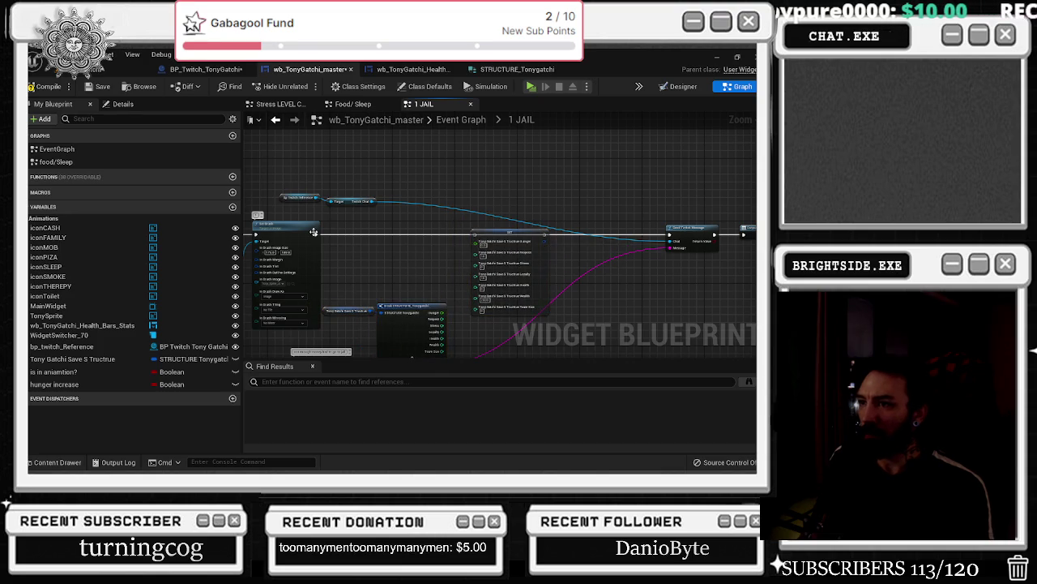
left_click_drag(313, 232, 544, 234)
mouse_move(311, 234)
left_mouse_down()
mouse_move(381, 251)
mouse_move(475, 234)
left_mouse_up()
- Place Break STRUCTURE_Tonygatchi beside SET, shift SET right, and pull a wire from Hunger
scroll(371, 295, "up", 2)
left_click(389, 313)
left_click_drag(389, 314, 407, 246)
scroll(444, 266, "up", 2)
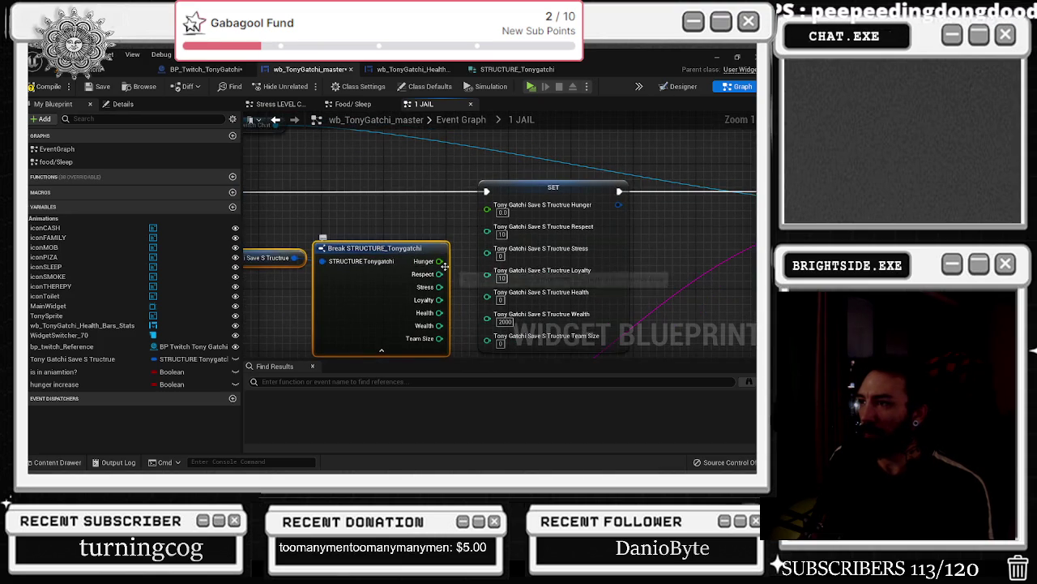
mouse_move(491, 195)
left_mouse_down()
mouse_move(510, 175)
mouse_move(581, 190)
left_mouse_up()
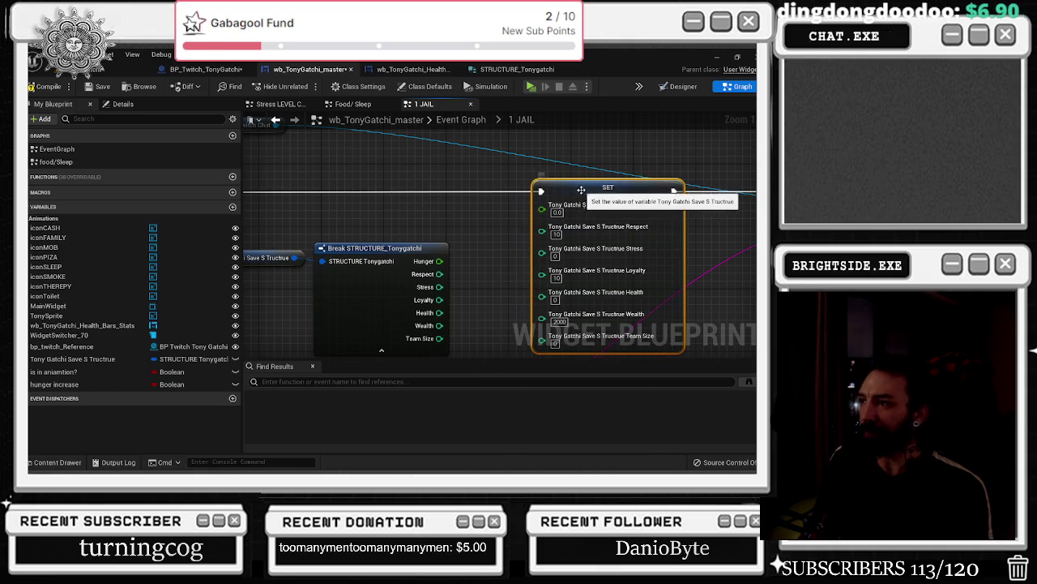
left_click_drag(439, 261, 466, 251)
- Add 1 to Hunger with an add node and feed the sum into SET's Hunger
type("+")
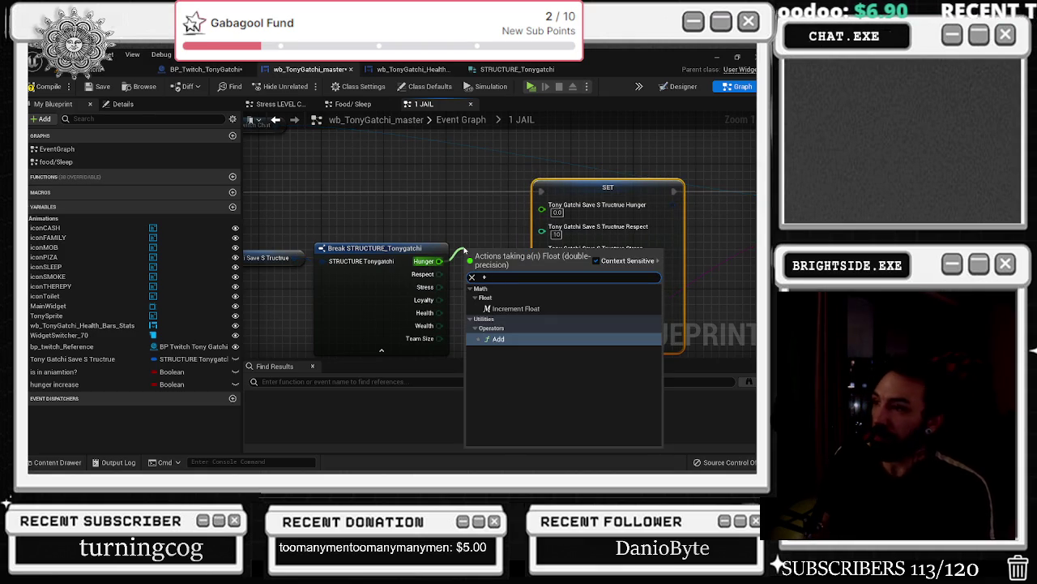
key("Return")
left_click_drag(559, 188, 607, 188)
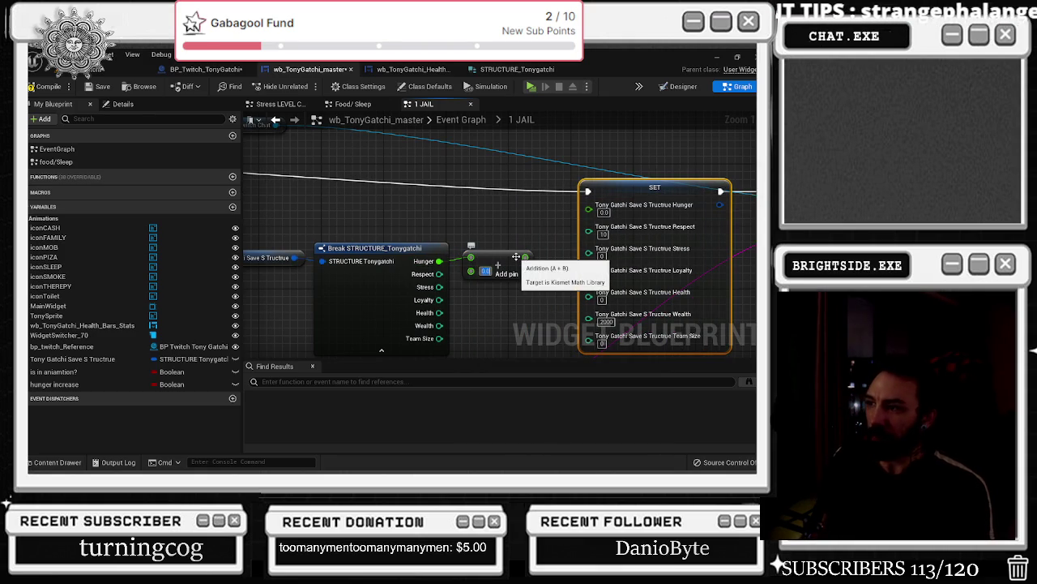
type("1")
key("Return")
mouse_move(525, 257)
left_mouse_down()
mouse_move(588, 204)
mouse_move(500, 258)
mouse_move(512, 203)
left_mouse_up()
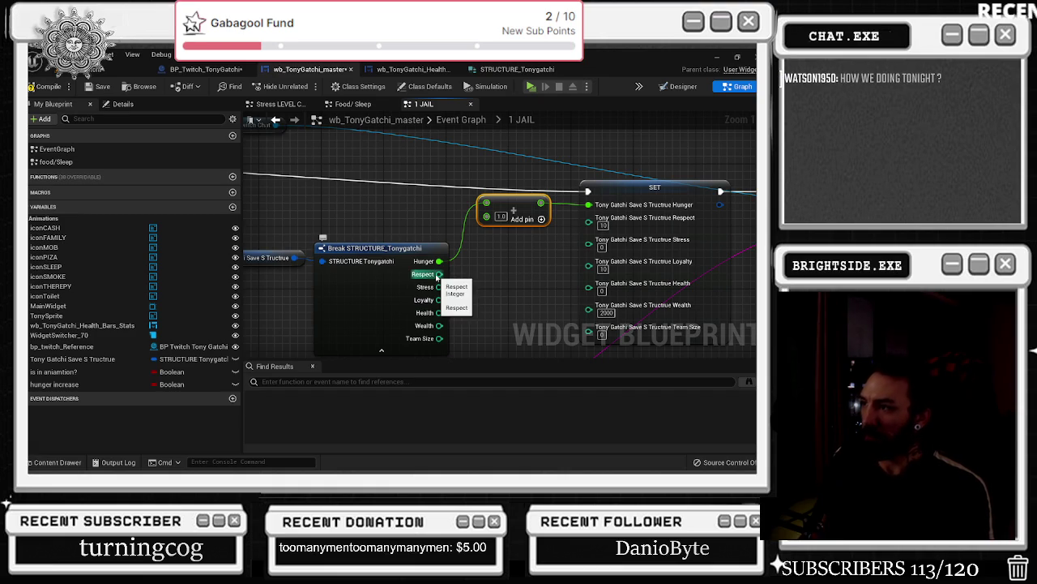
- Create an integer add node adding 1 to Respect, placed under Hunger's
left_click_drag(441, 274, 500, 269)
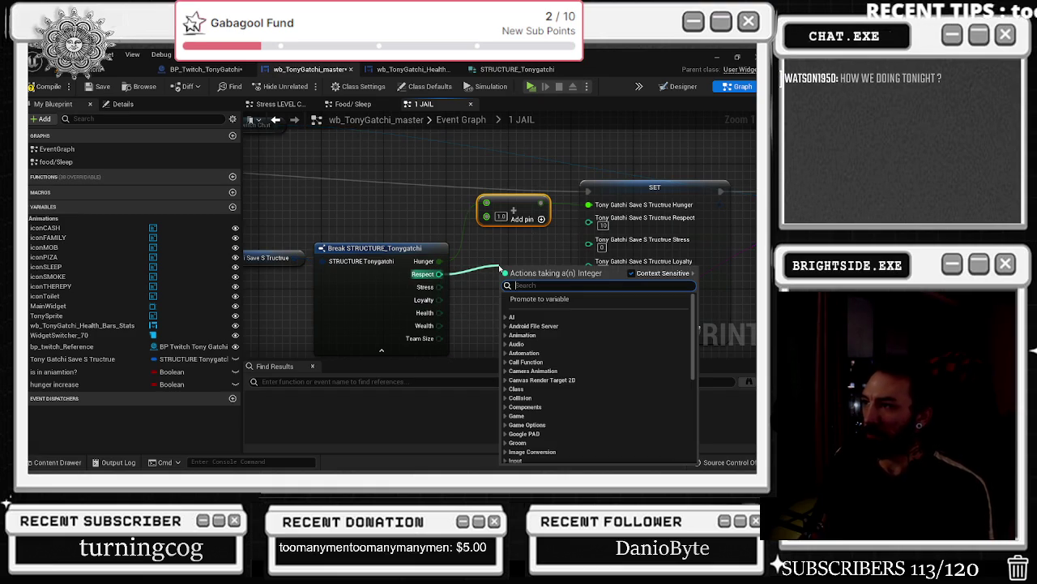
type("make array")
key("Return")
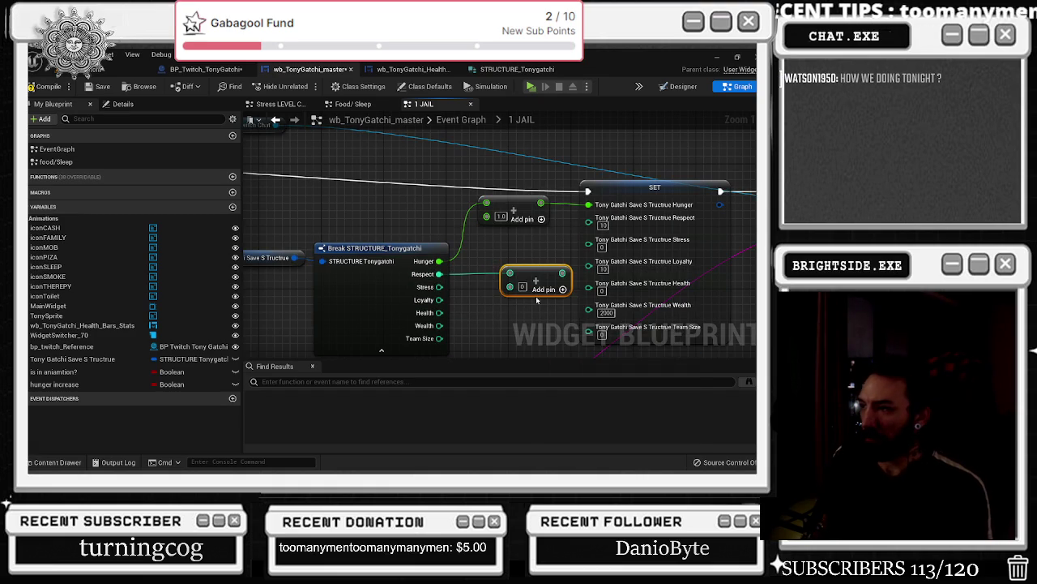
left_click(522, 286)
type("1")
mouse_move(535, 274)
left_mouse_down()
mouse_move(512, 243)
mouse_move(589, 217)
left_mouse_up()
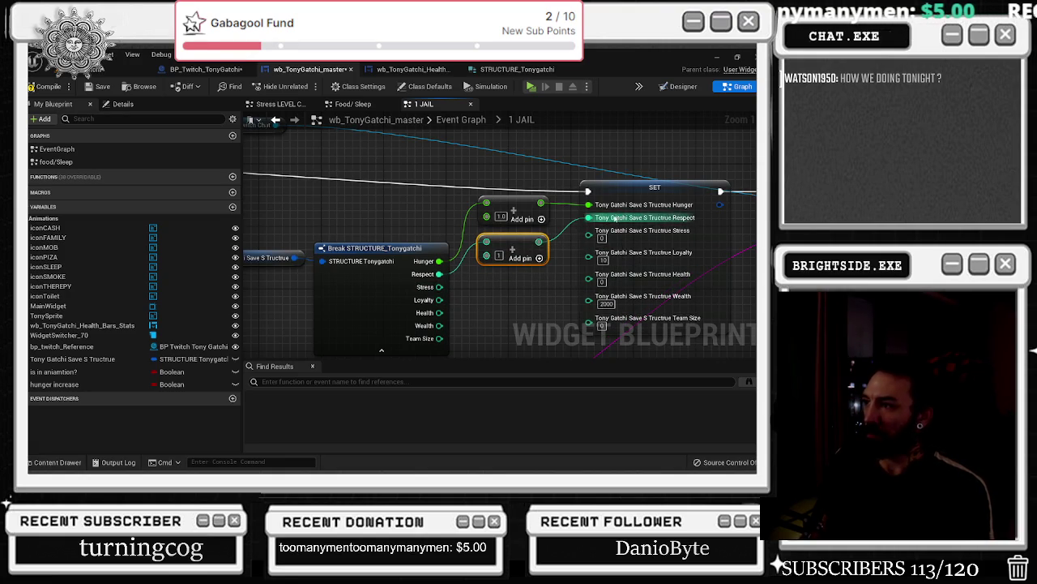
- Add +1 nodes for Stress and Loyalty into SET, and wire Health directly with a reroute point
key("ctrl+v")
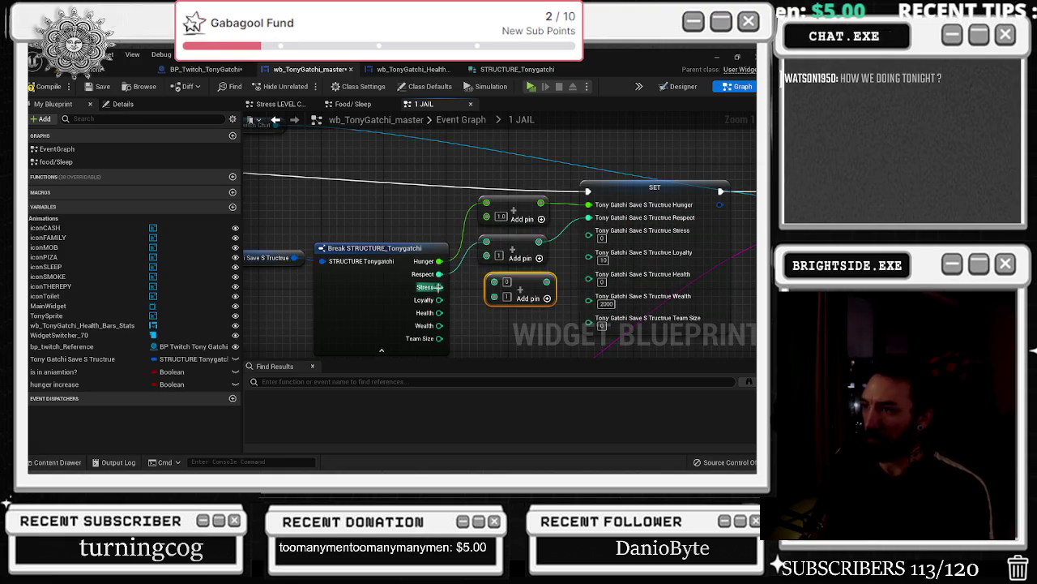
left_click_drag(548, 280, 588, 236)
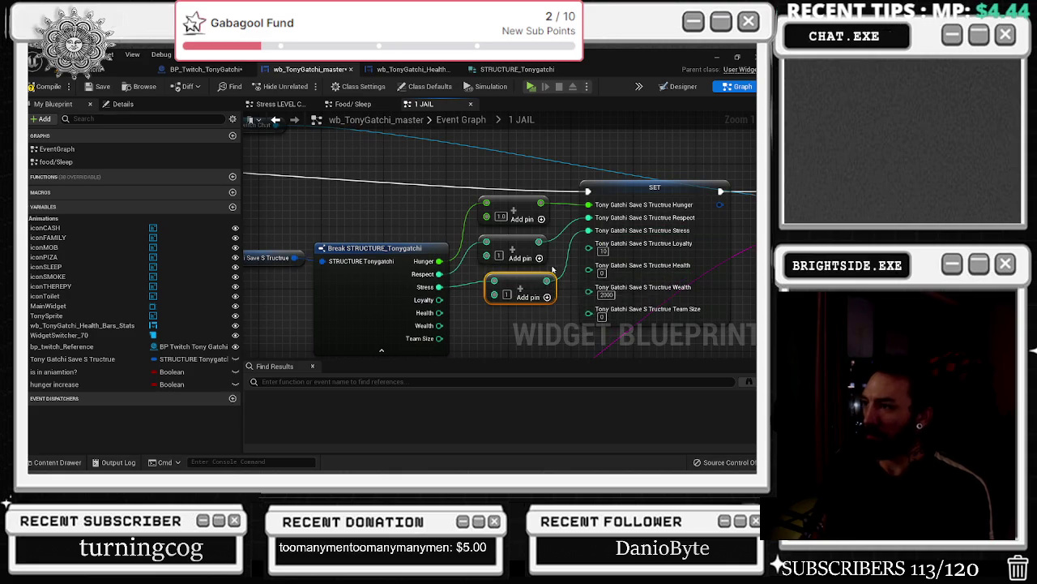
left_click_drag(463, 232, 455, 232)
key("ctrl+v")
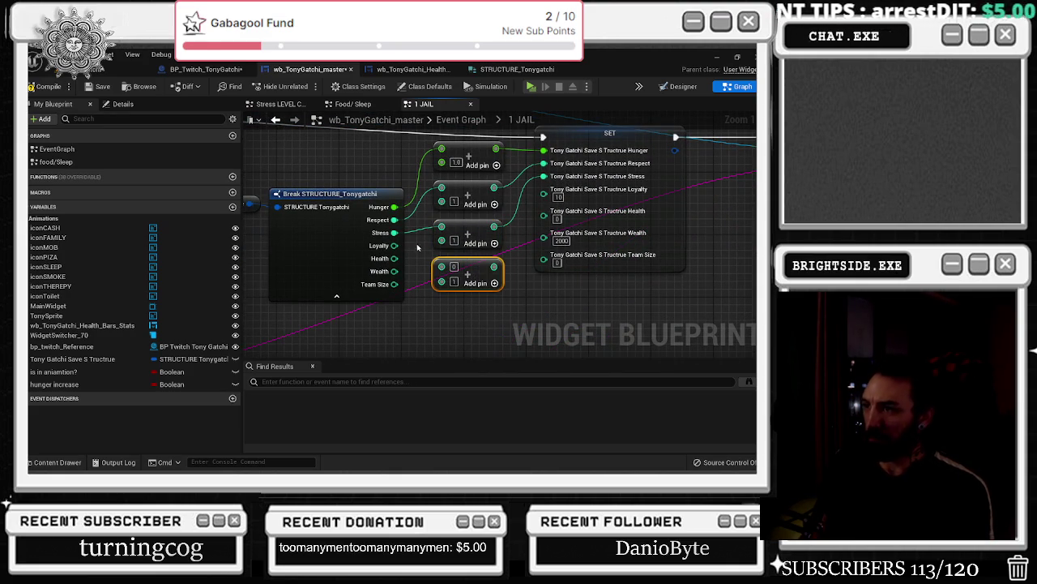
left_click_drag(394, 246, 442, 266)
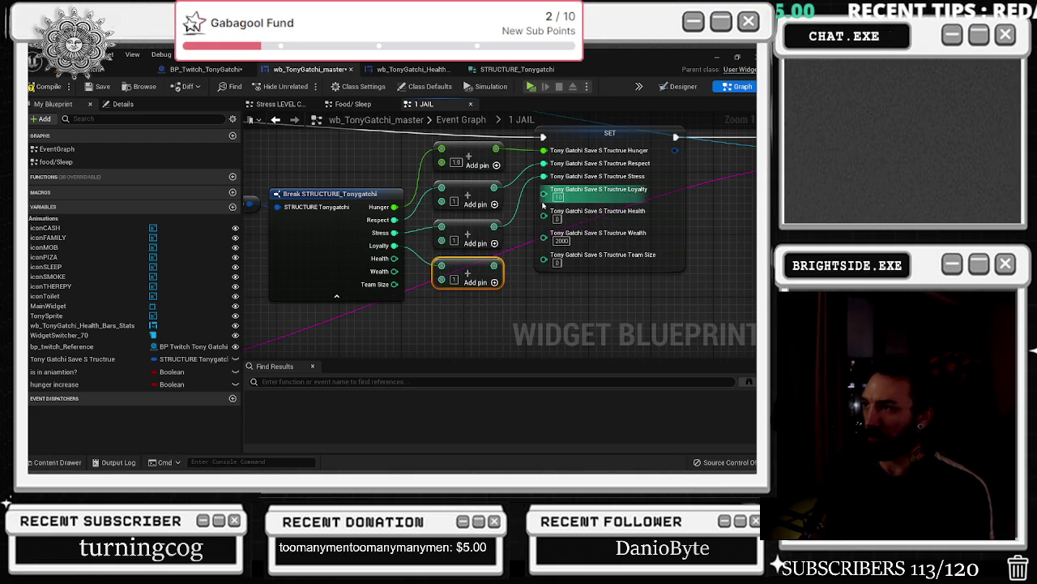
mouse_move(543, 195)
left_mouse_down()
mouse_move(530, 266)
mouse_move(497, 266)
left_mouse_up()
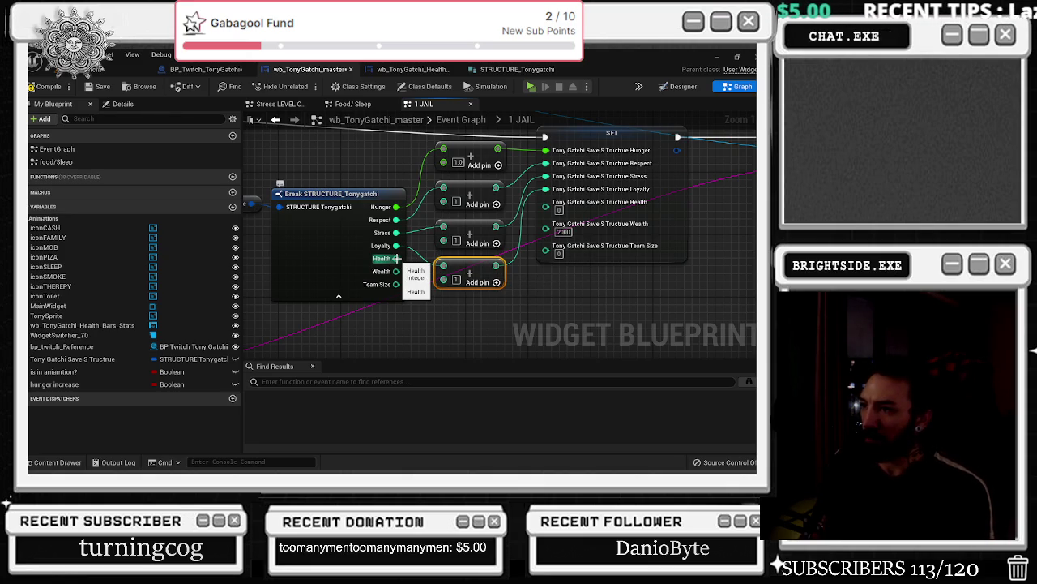
mouse_move(397, 258)
left_mouse_down()
mouse_move(526, 236)
mouse_move(560, 204)
mouse_move(548, 202)
mouse_move(513, 231)
mouse_move(513, 270)
mouse_move(560, 237)
mouse_move(715, 224)
left_mouse_up()
double_click(513, 209)
key("Escape")
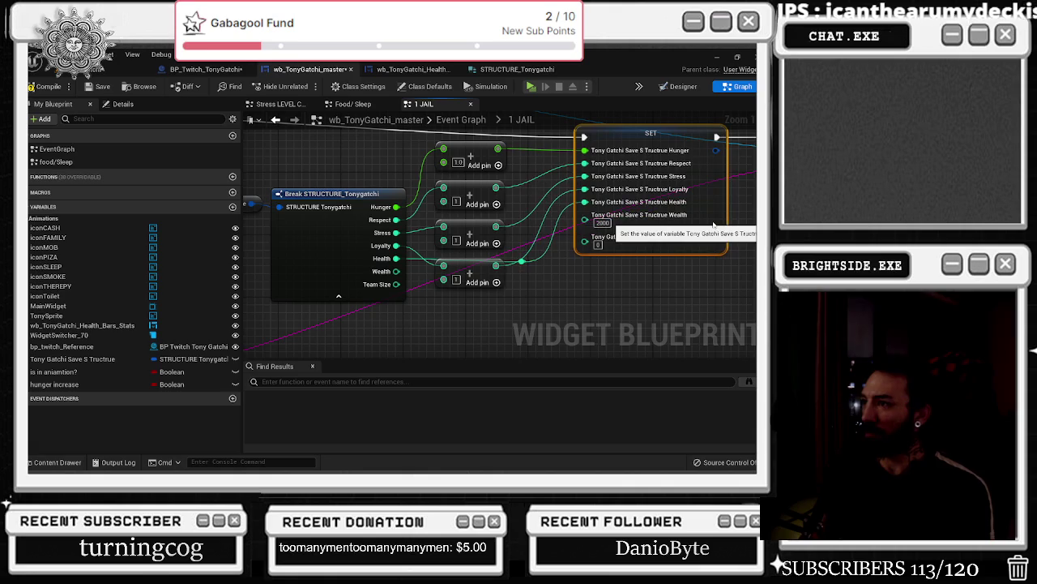
left_click_drag(518, 263, 540, 264)
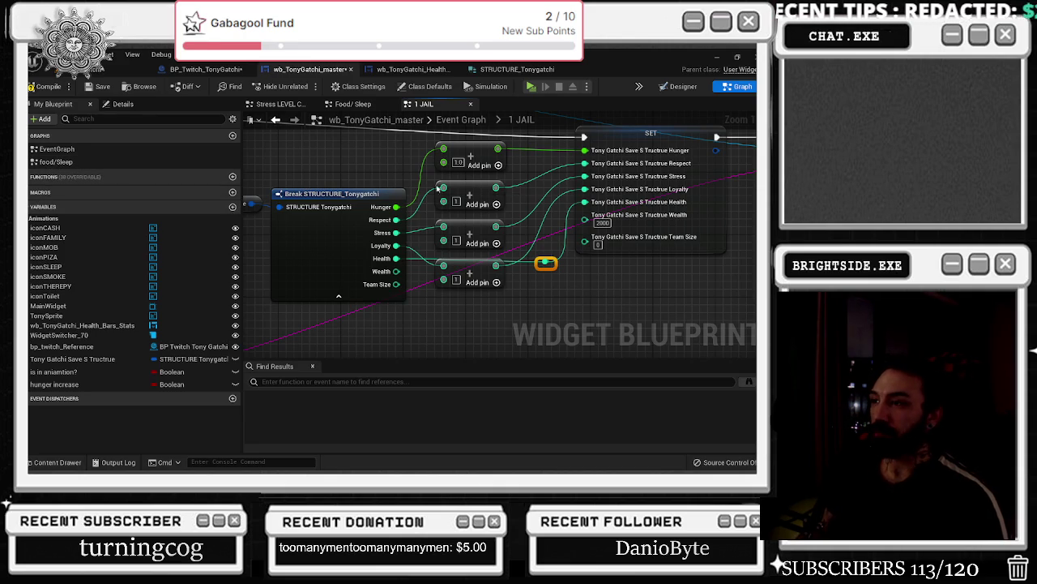
left_click_drag(428, 189, 522, 254)
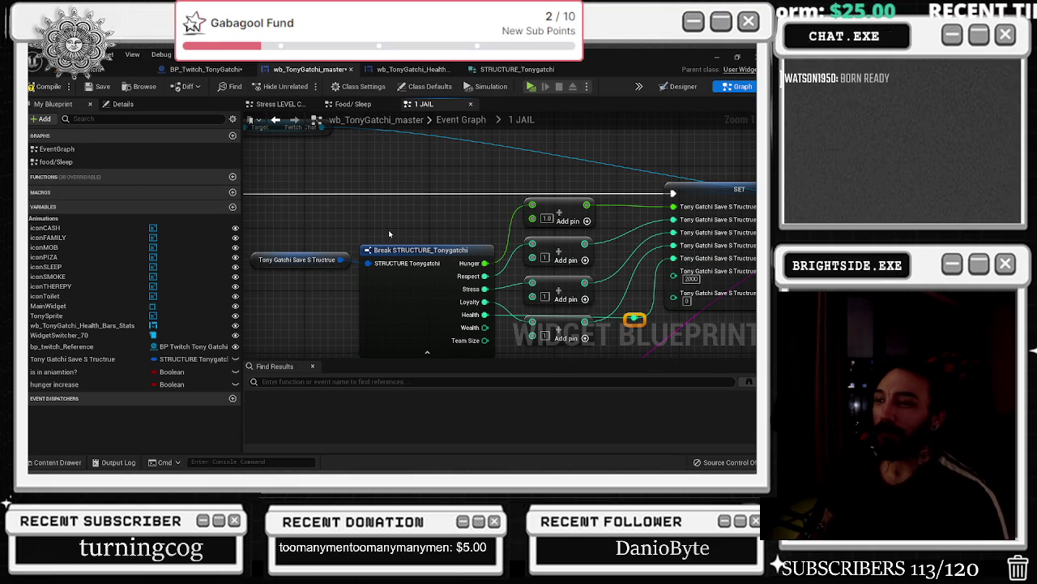
key("alt+Tab")
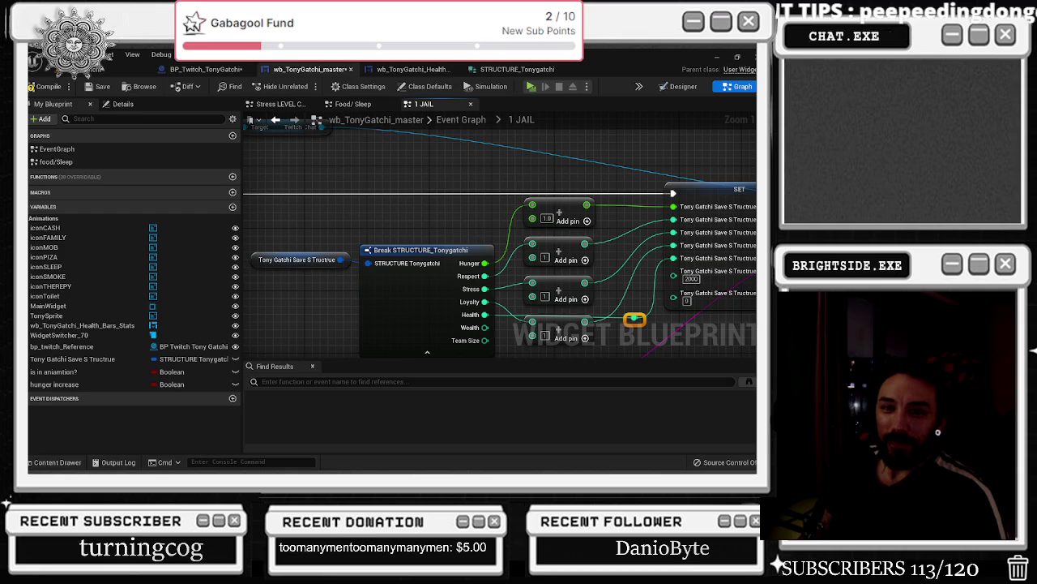
key("alt+Tab")
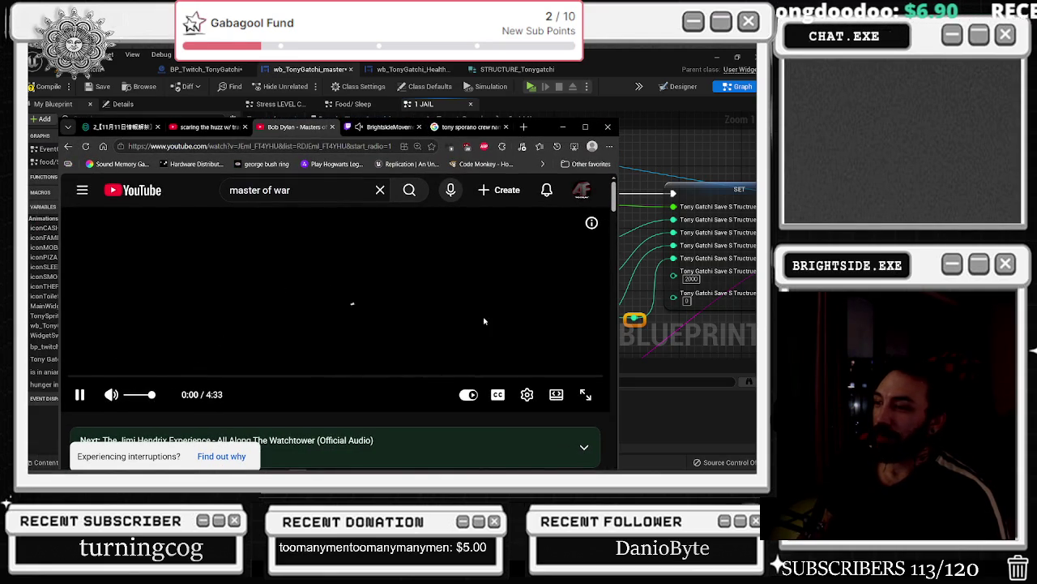
- Minimize the YouTube browser window to get back to Unreal Editor
left_click(562, 127)
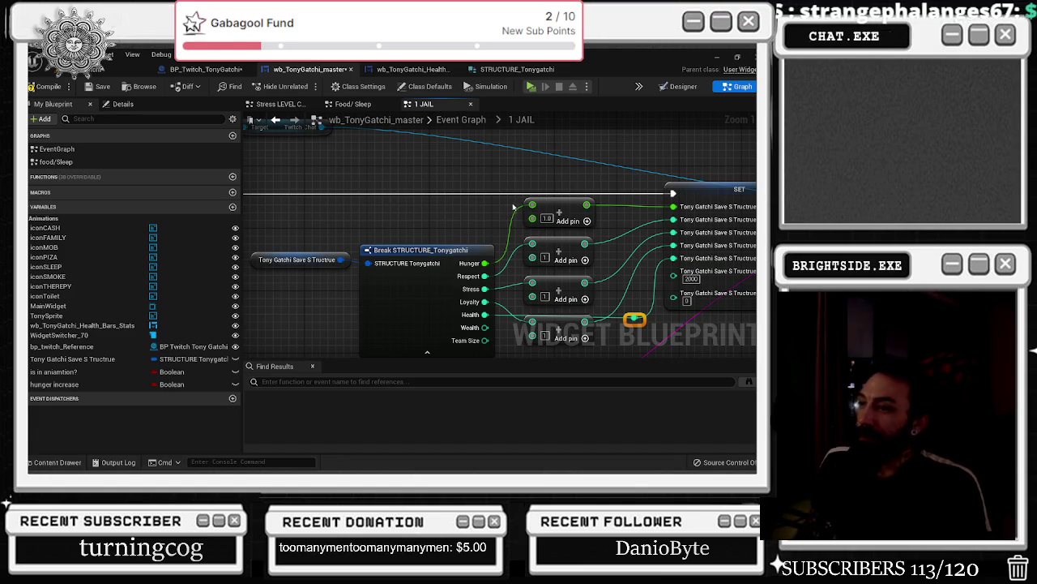
- Shift the Break STRUCTURE_Tonygatchi node and its struct getter slightly left and down of the add nodes
left_click_drag(401, 287, 385, 295)
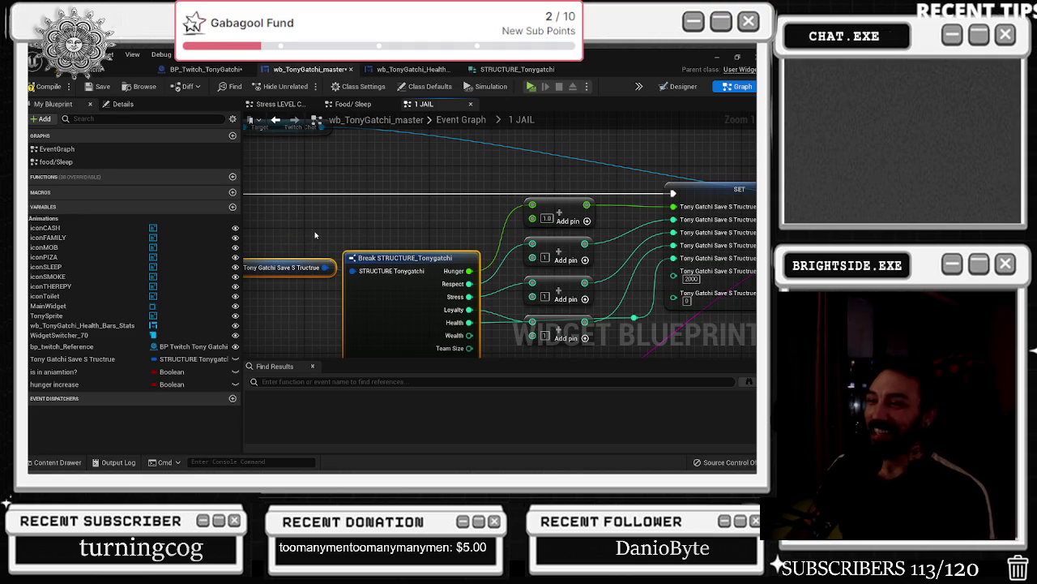
left_click_drag(460, 257, 319, 243)
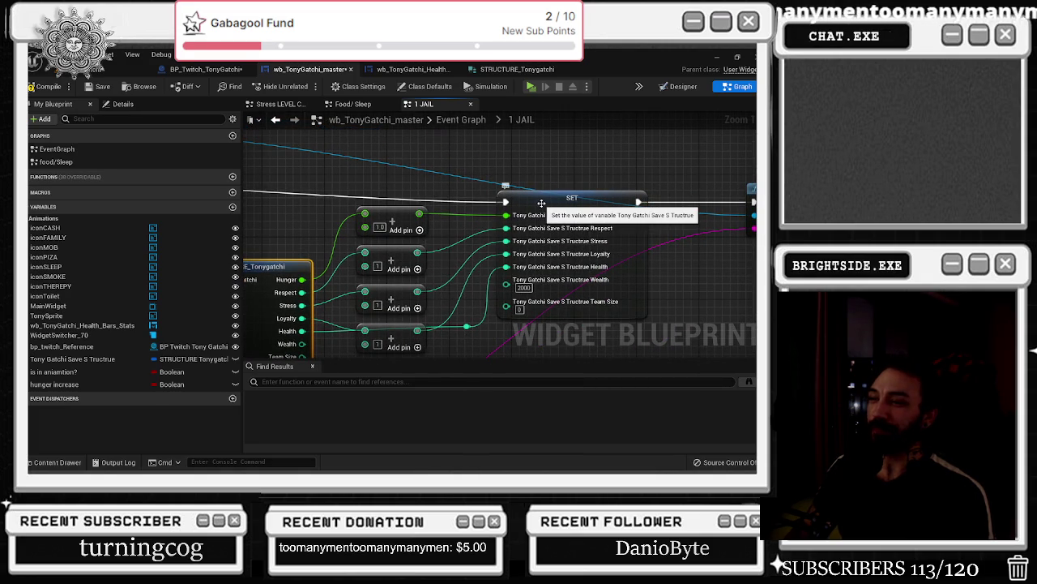
scroll(527, 171, "down", 2)
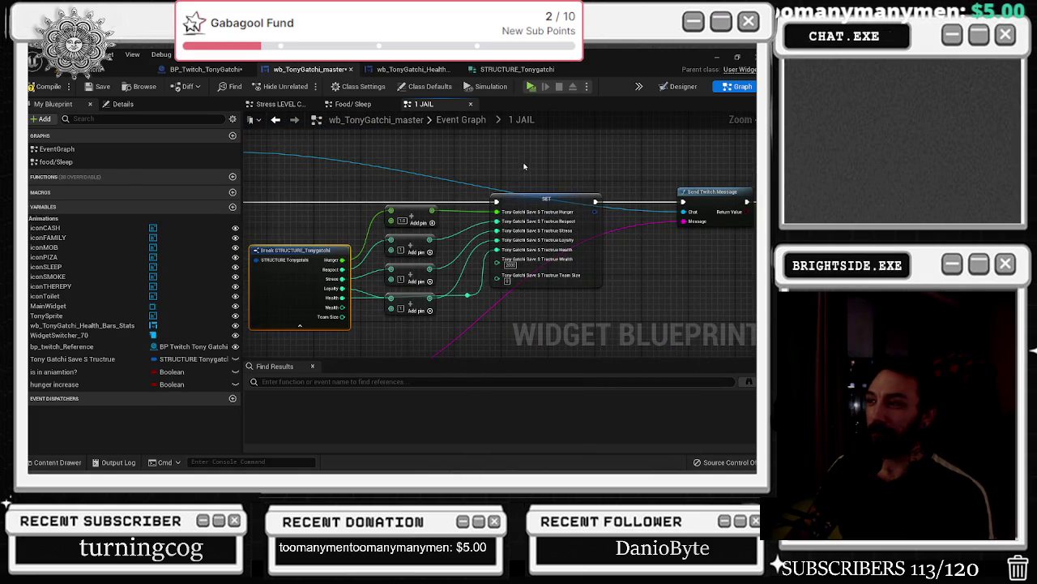
scroll(531, 191, "down", 2)
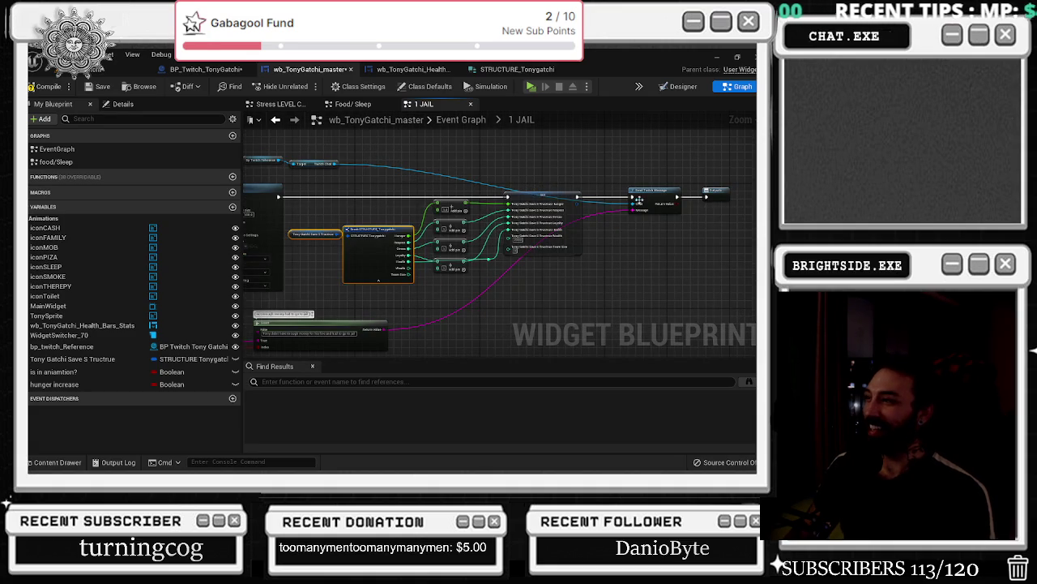
scroll(613, 217, "up", 2)
scroll(536, 247, "up", 2)
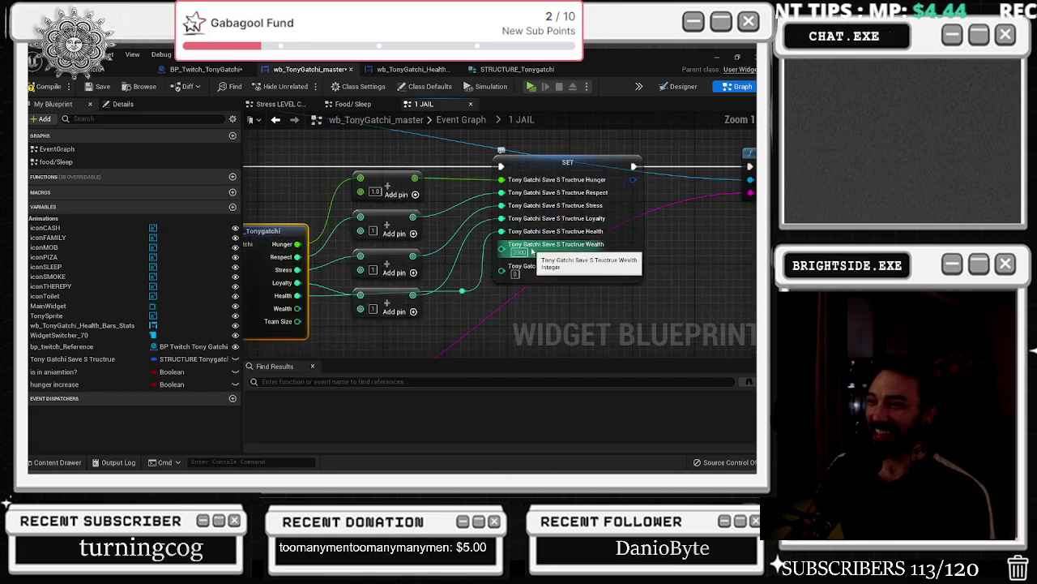
left_click(402, 290)
- Rearrange the add nodes and wire Wealth and Team Size into the SET node's pins
left_click_drag(401, 290, 448, 281)
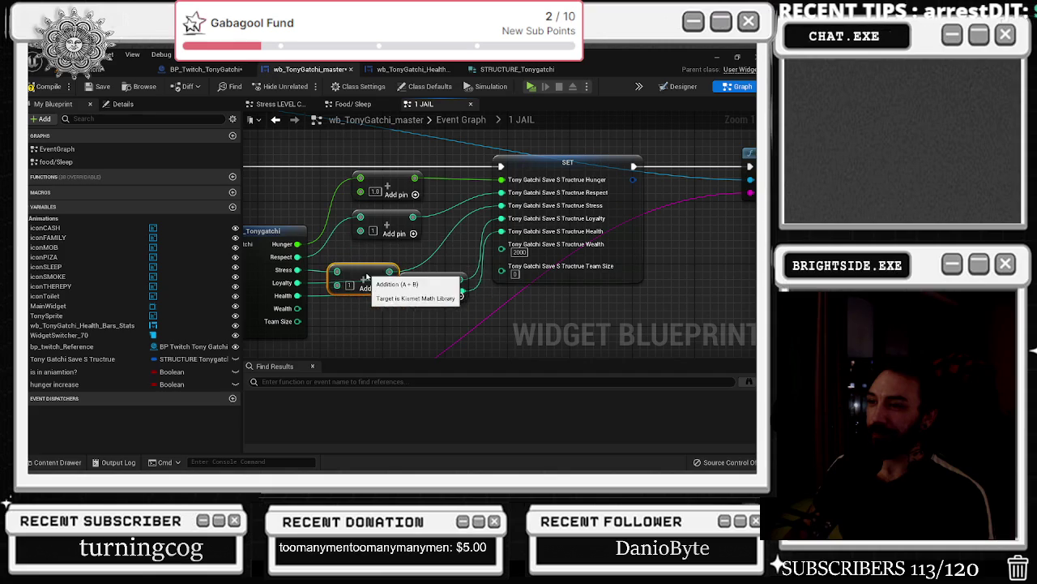
left_click_drag(385, 258, 351, 271)
left_click(424, 277)
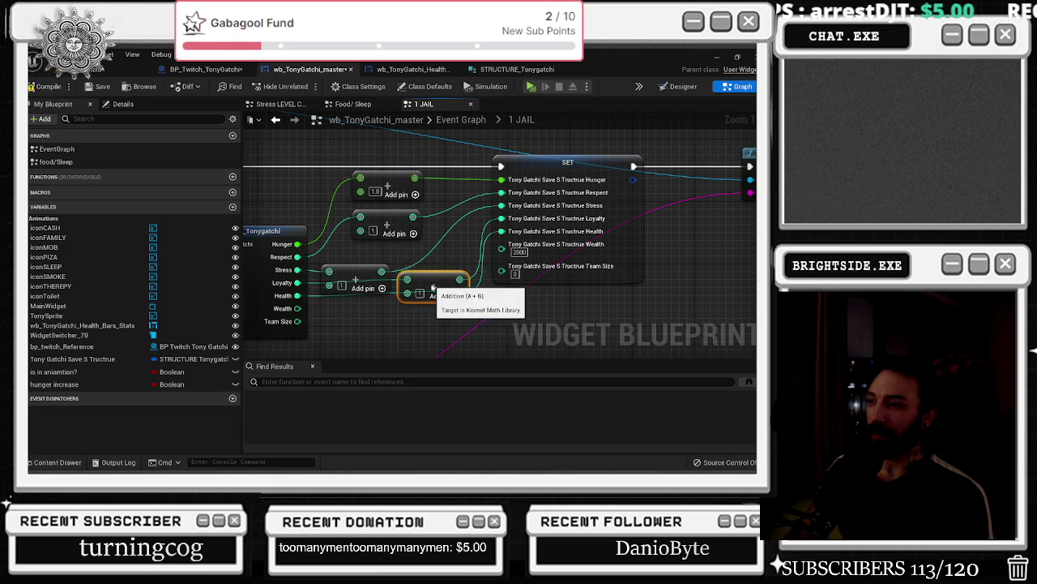
mouse_move(297, 308)
left_mouse_down()
mouse_move(414, 310)
mouse_move(503, 245)
mouse_move(462, 308)
left_mouse_up()
double_click(467, 252)
mouse_move(297, 321)
left_mouse_down()
mouse_move(458, 302)
mouse_move(457, 260)
mouse_move(476, 303)
mouse_move(465, 323)
left_mouse_up()
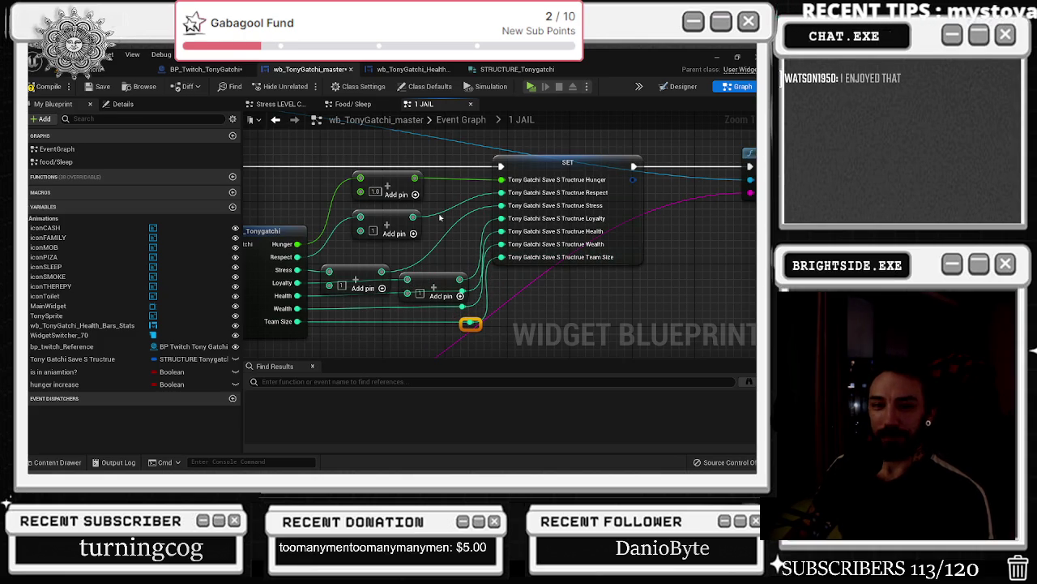
left_click(357, 278)
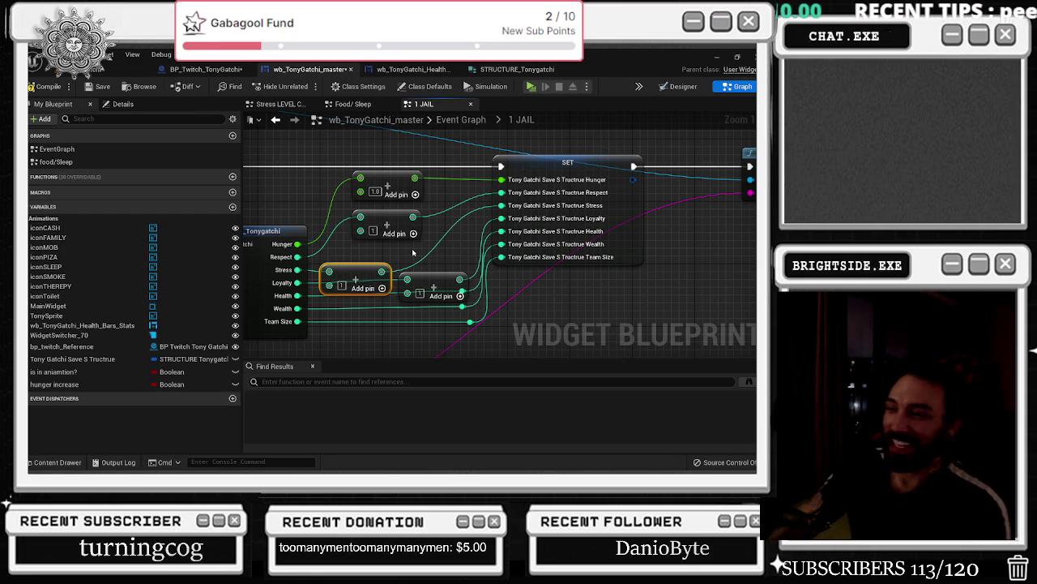
mouse_move(381, 219)
left_mouse_down()
mouse_move(425, 254)
mouse_move(374, 237)
left_mouse_up()
mouse_move(388, 197)
left_mouse_down()
mouse_move(372, 197)
mouse_move(367, 219)
left_mouse_up()
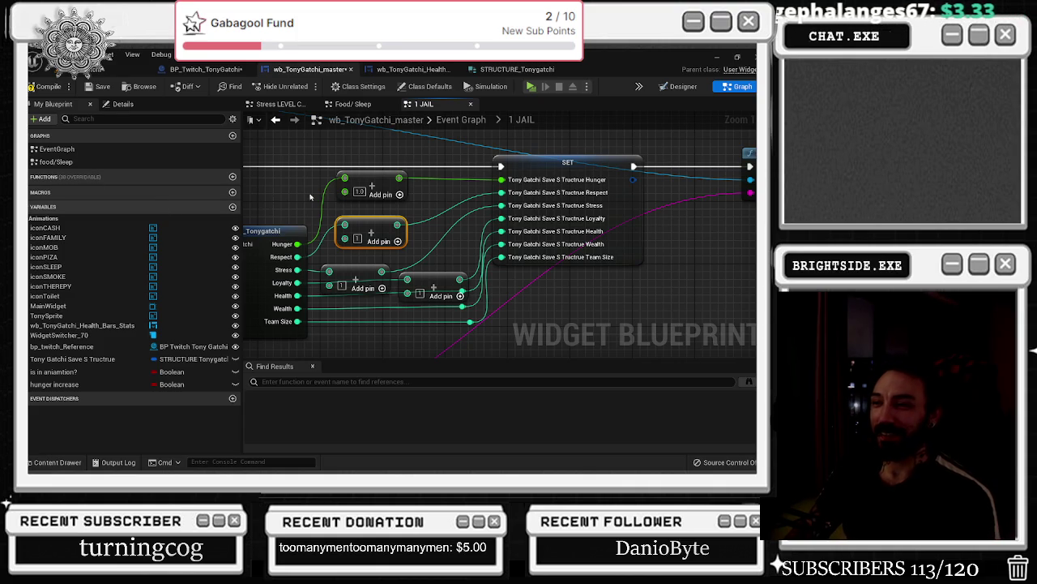
- Insert an Integer Subtract node computing Team Size minus 1, feeding the Team Size reroute
left_click(356, 274)
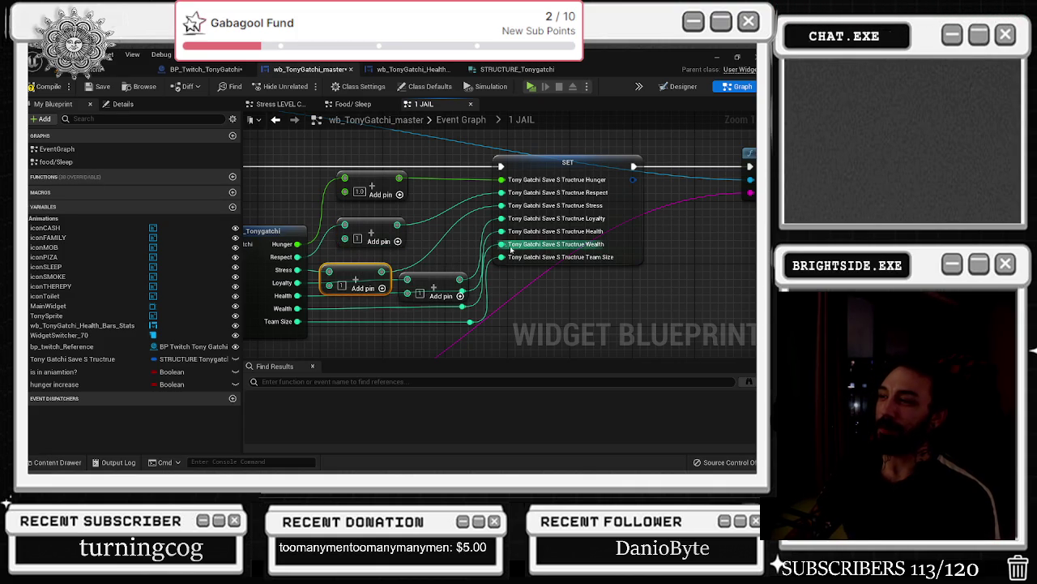
left_click(462, 323)
left_click_drag(301, 322, 320, 337)
type("-")
key("Return")
mouse_move(342, 347)
left_mouse_down()
mouse_move(369, 326)
mouse_move(474, 320)
mouse_move(470, 312)
left_mouse_up()
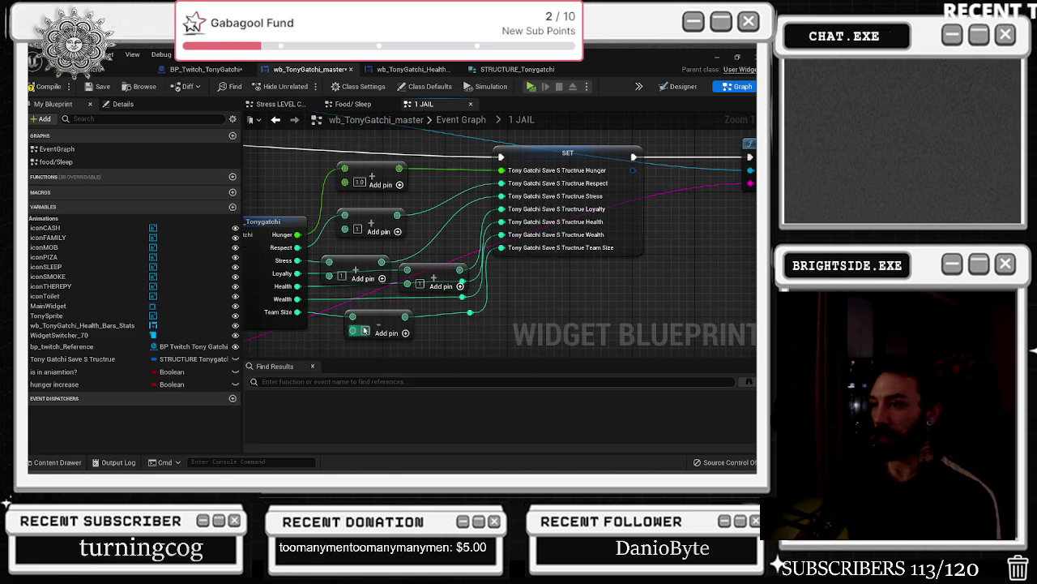
left_click_drag(400, 321, 407, 314)
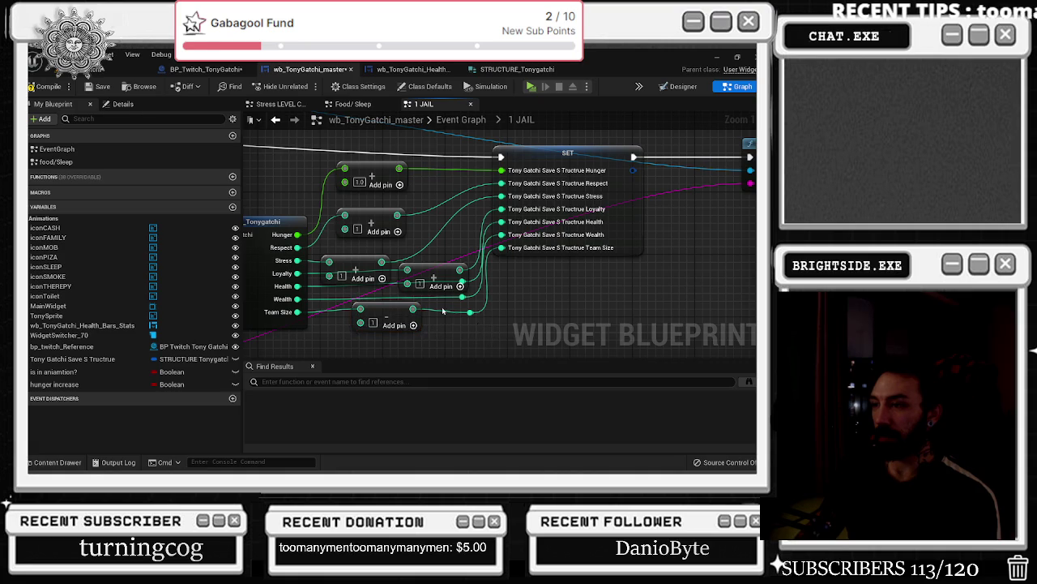
- Add a Clamp (Integer) node for the reduced Team Size, limited 0 to 4
mouse_move(416, 254)
left_mouse_down()
mouse_move(470, 262)
mouse_move(445, 311)
left_mouse_up()
type("cal")
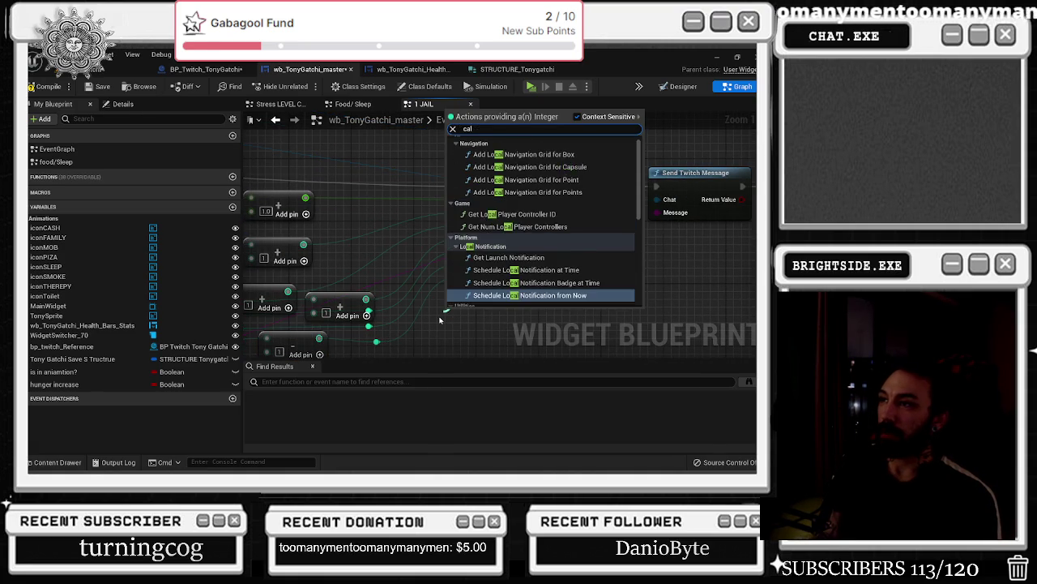
key("BackSpace")
key("BackSpace")
type("lamp")
key("Return")
mouse_move(390, 322)
left_mouse_down()
mouse_move(425, 328)
mouse_move(401, 324)
mouse_move(508, 282)
mouse_move(513, 299)
left_mouse_up()
key("ctrl+z")
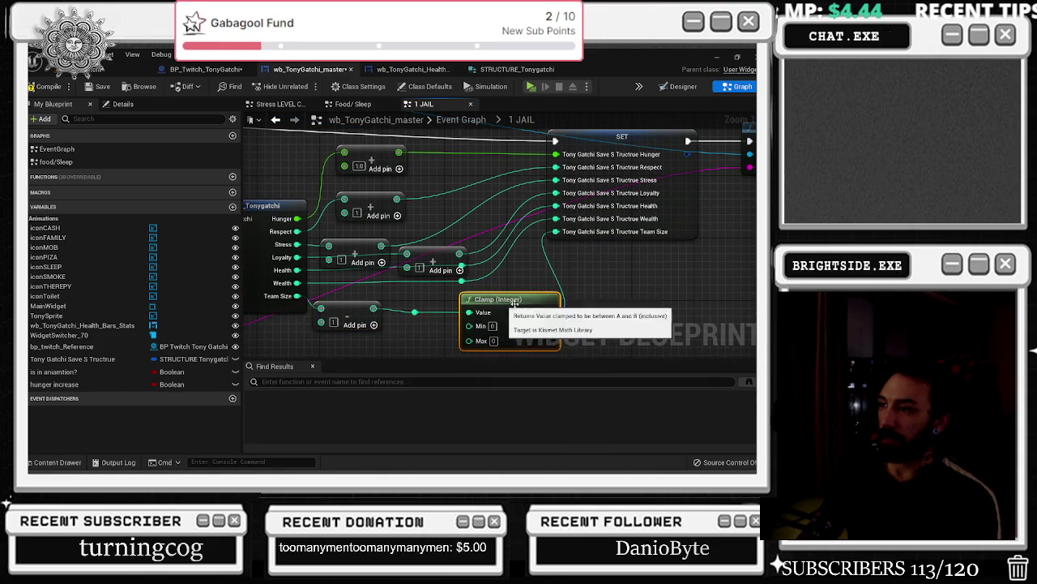
left_click(511, 299)
- Shift the SET node right and add a reroute knot on the blue wire
left_click_drag(478, 191, 503, 191)
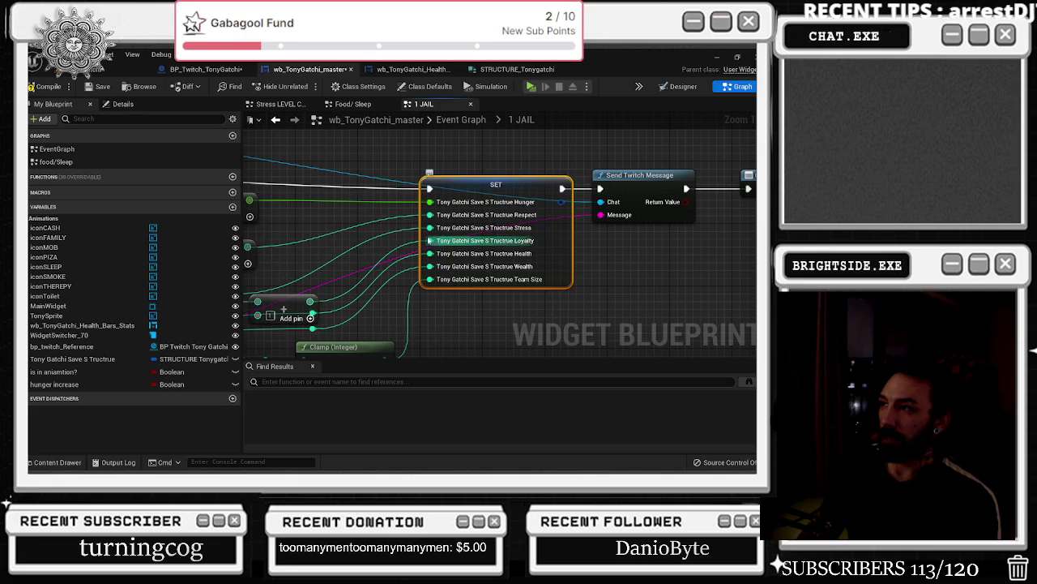
double_click(403, 229)
left_click_drag(405, 224, 645, 193)
left_click_drag(596, 167, 579, 109)
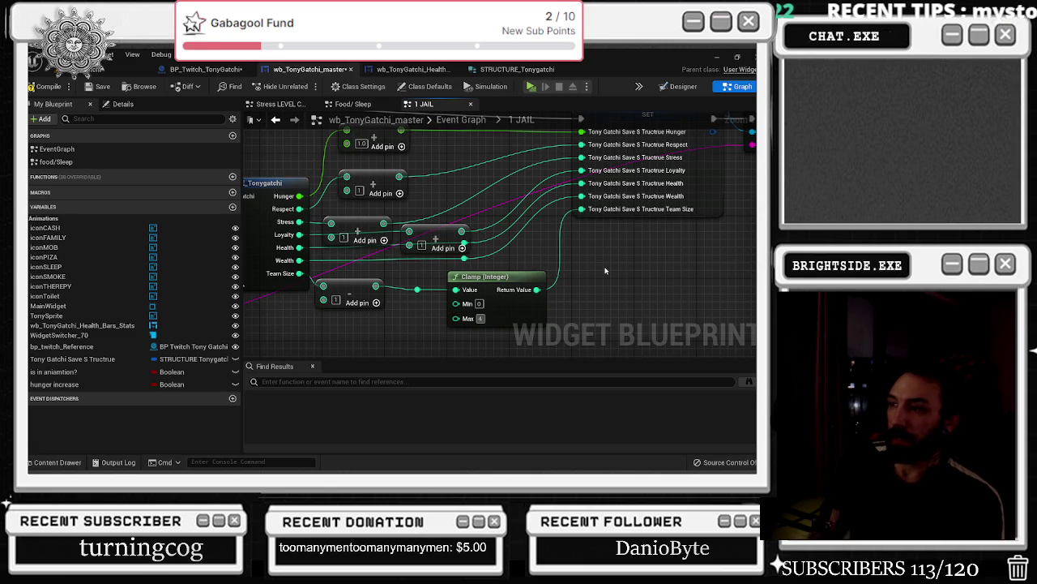
- Reposition the reroute knot above SET and nudge Send Twitch Message right
mouse_move(593, 262)
left_mouse_down()
mouse_move(508, 317)
mouse_move(385, 317)
mouse_move(475, 302)
left_mouse_up()
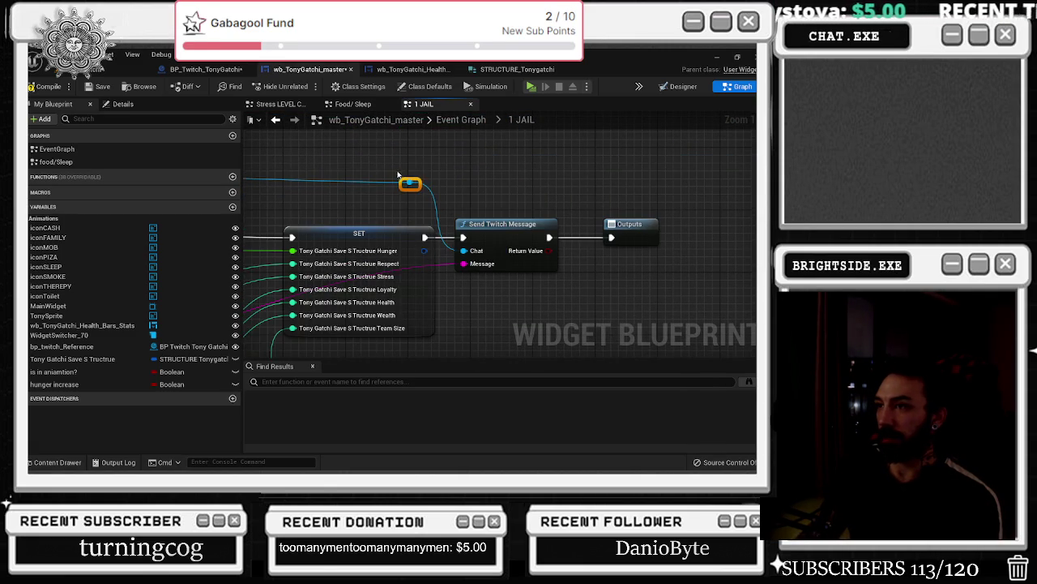
left_click_drag(409, 185, 425, 183)
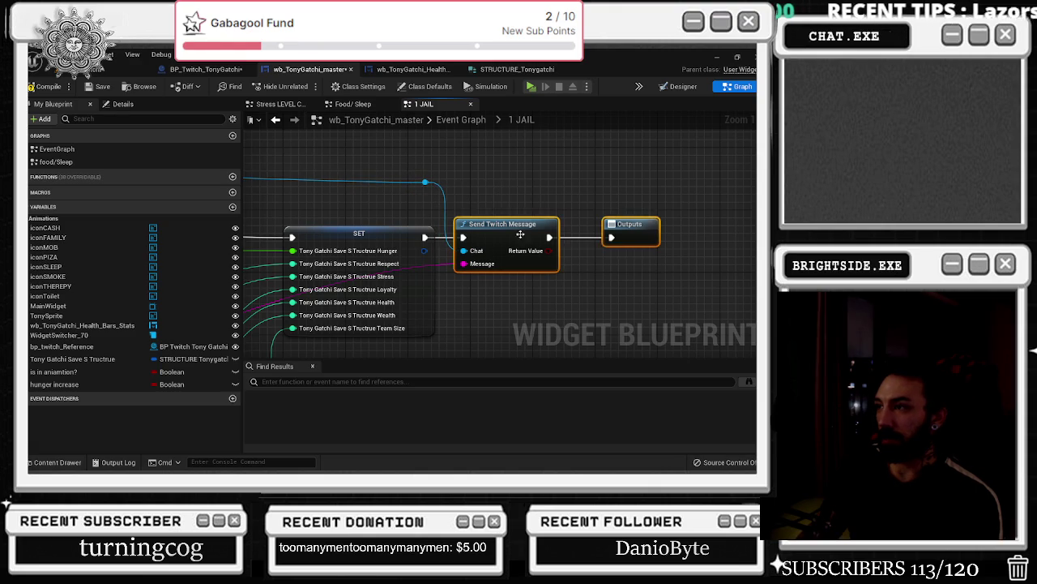
left_click_drag(509, 228, 525, 229)
mouse_move(302, 261)
left_mouse_down()
mouse_move(458, 261)
mouse_move(568, 235)
left_mouse_up()
left_click(396, 261)
left_click(350, 232)
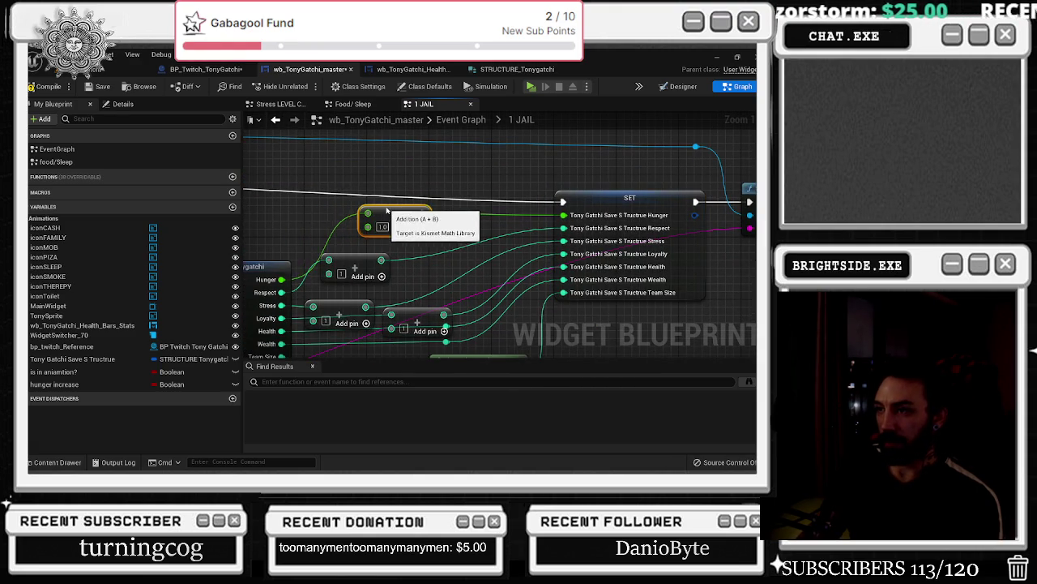
left_click(361, 268)
mouse_move(416, 319)
left_mouse_down()
mouse_move(437, 259)
mouse_move(539, 282)
left_mouse_up()
- Move a reroute knot right and add another on the magenta message wire
mouse_move(462, 264)
left_mouse_down()
mouse_move(476, 264)
mouse_move(473, 243)
mouse_move(484, 273)
left_mouse_up()
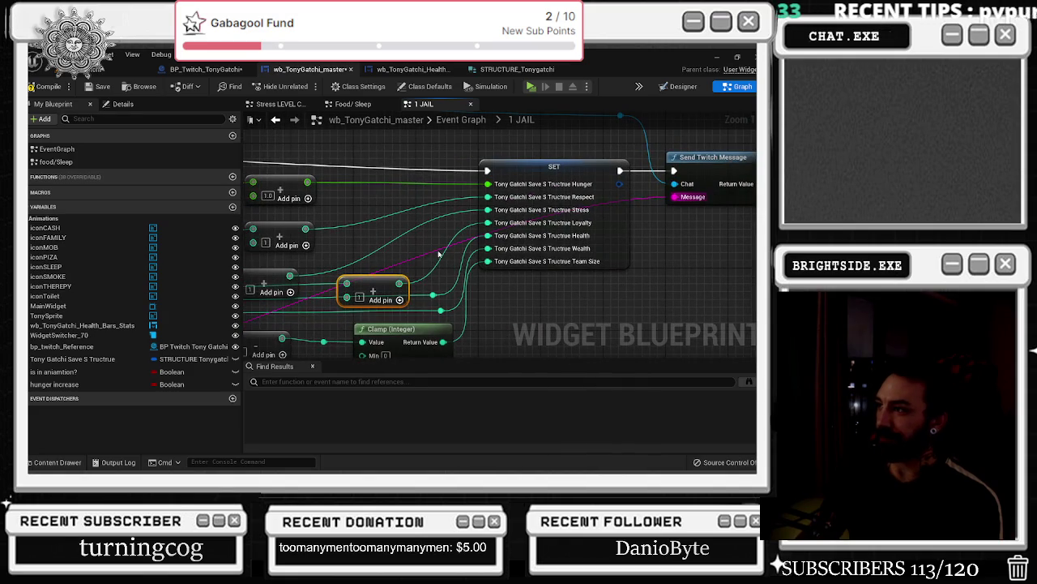
double_click(417, 258)
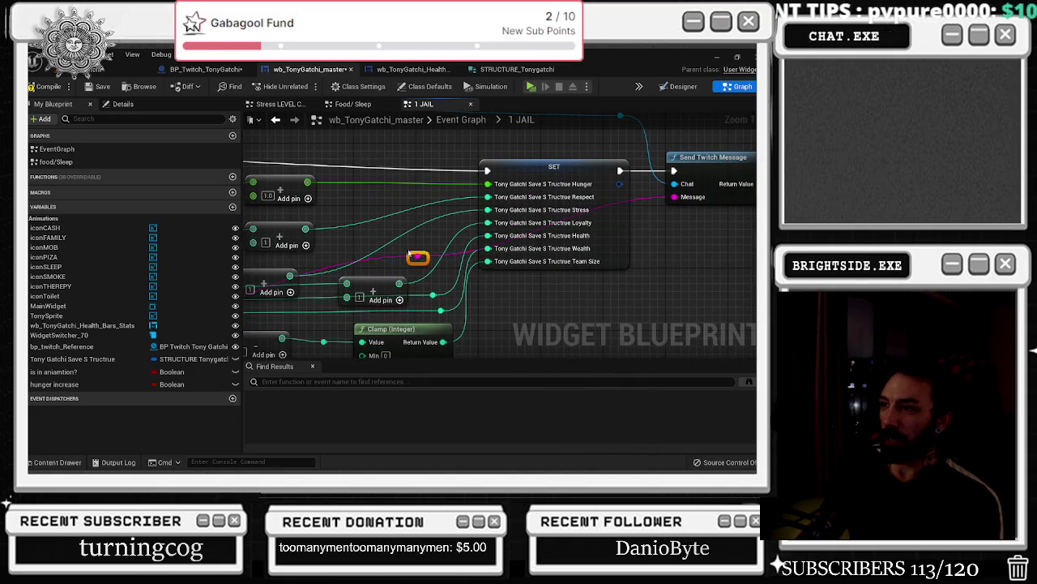
scroll(595, 330, "down", 3)
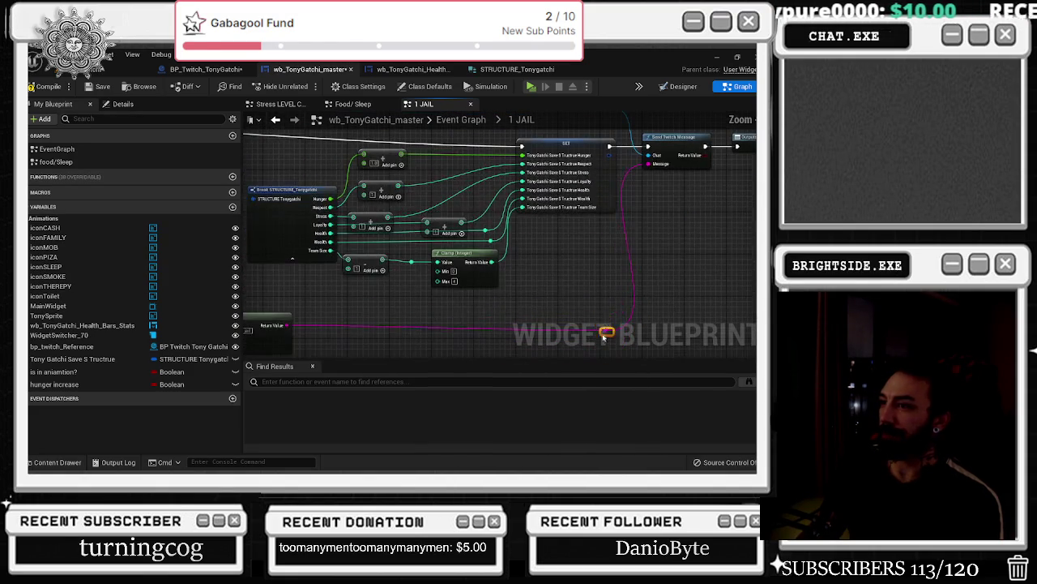
scroll(603, 314, "up", 3)
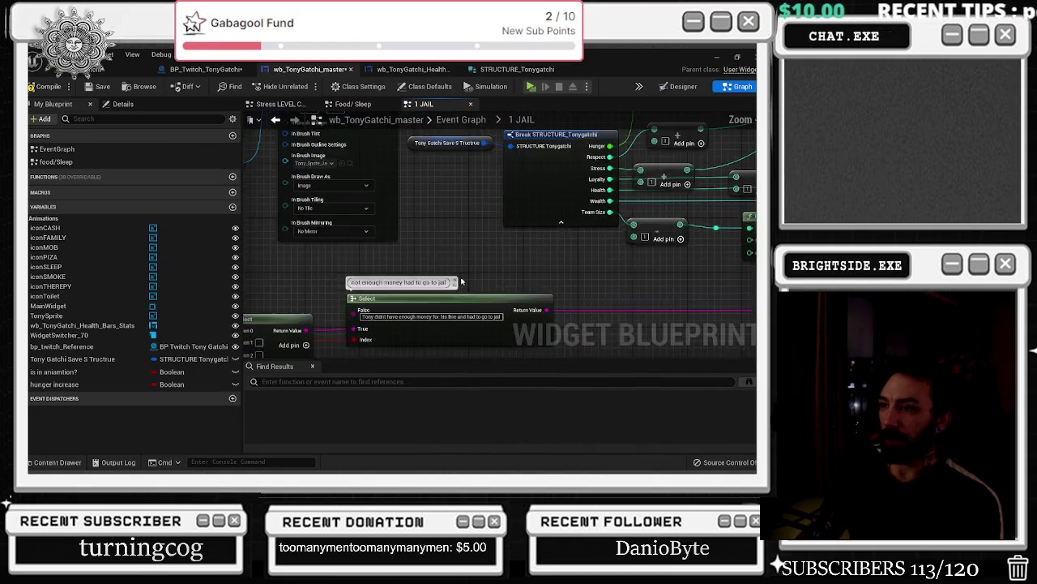
mouse_move(391, 337)
left_mouse_down()
mouse_move(516, 300)
mouse_move(605, 301)
left_mouse_up()
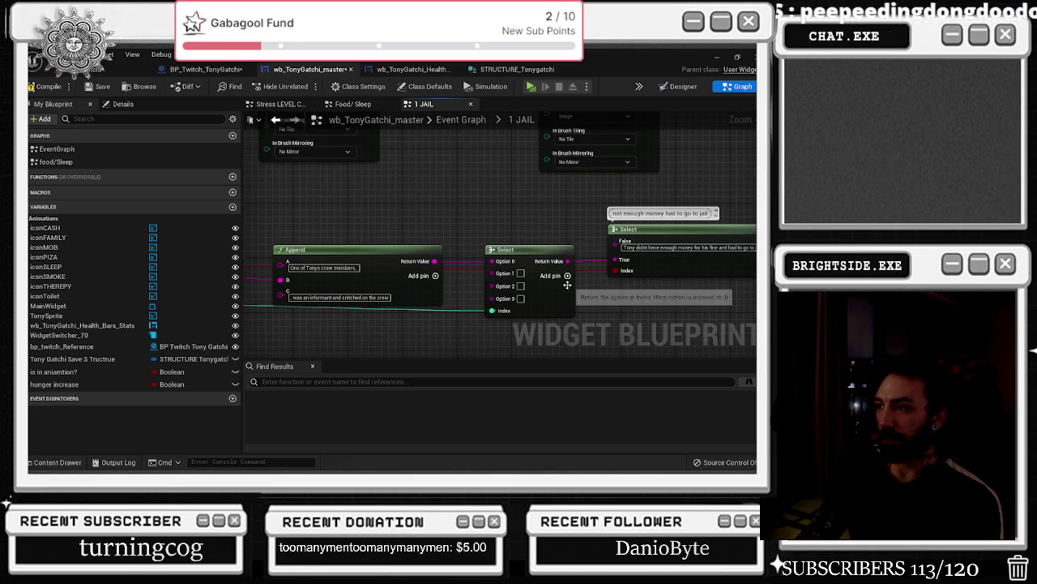
scroll(585, 289, "down", 1)
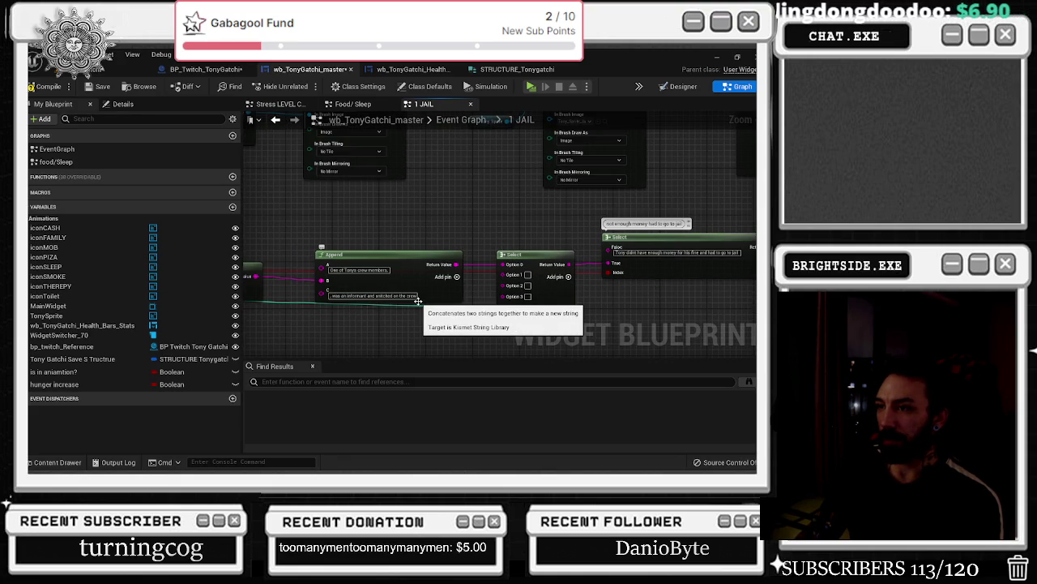
scroll(475, 309, "up", 2)
scroll(465, 270, "down", 5)
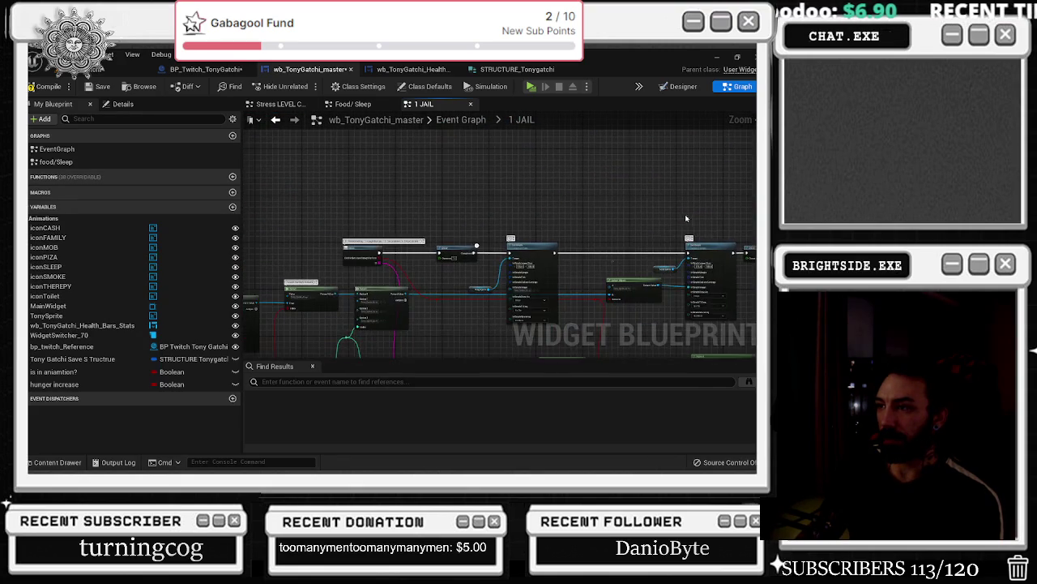
scroll(393, 254, "up", 5)
double_click(325, 227)
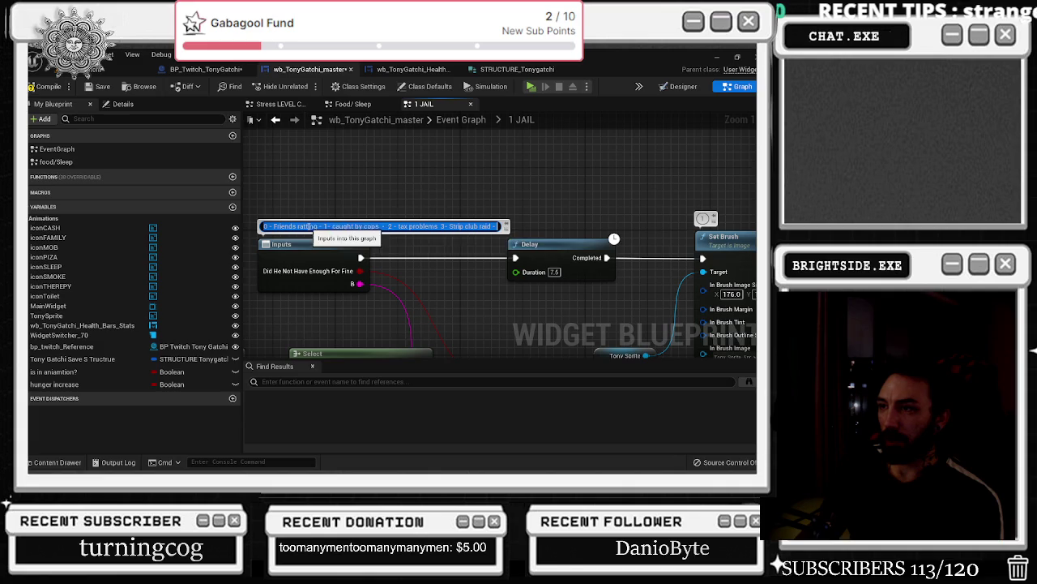
mouse_move(475, 242)
left_mouse_down()
mouse_move(430, 152)
mouse_move(498, 210)
mouse_move(543, 210)
mouse_move(406, 212)
mouse_move(573, 213)
left_mouse_up()
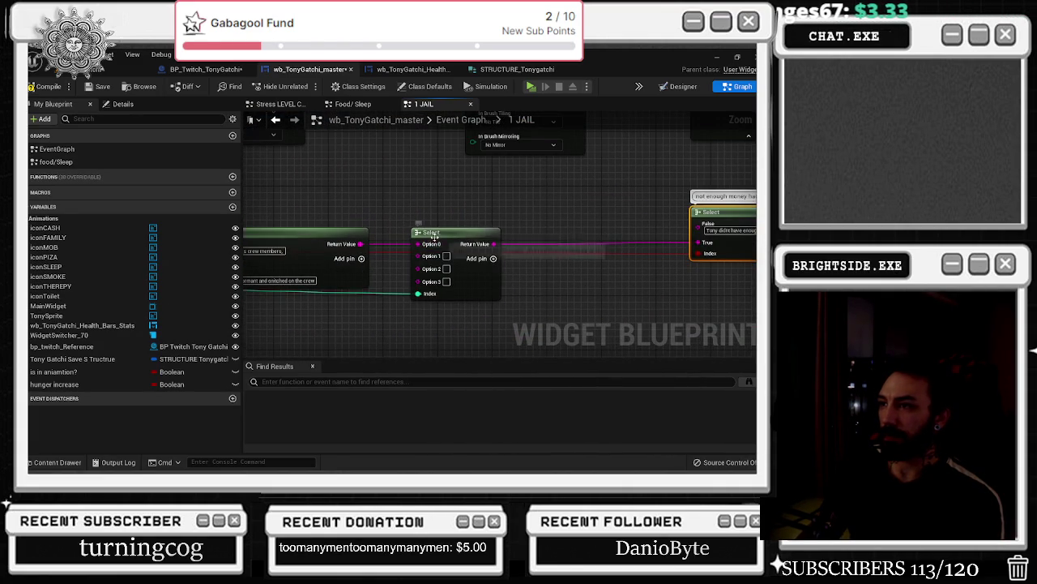
- Add the story-list comment above the four-option Select node
left_click(362, 190)
left_click_drag(362, 190, 411, 191)
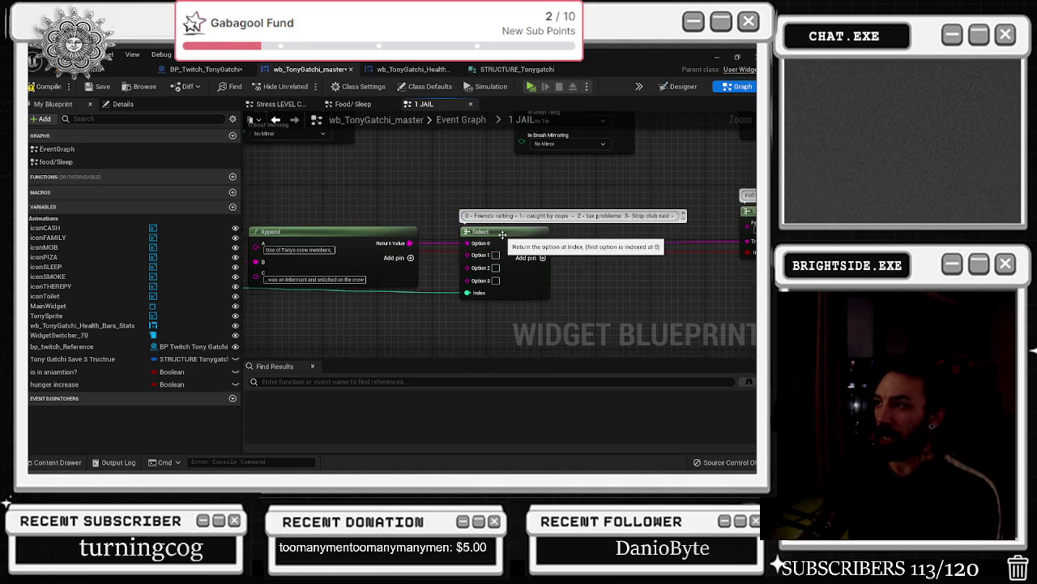
scroll(498, 254, "up", 1)
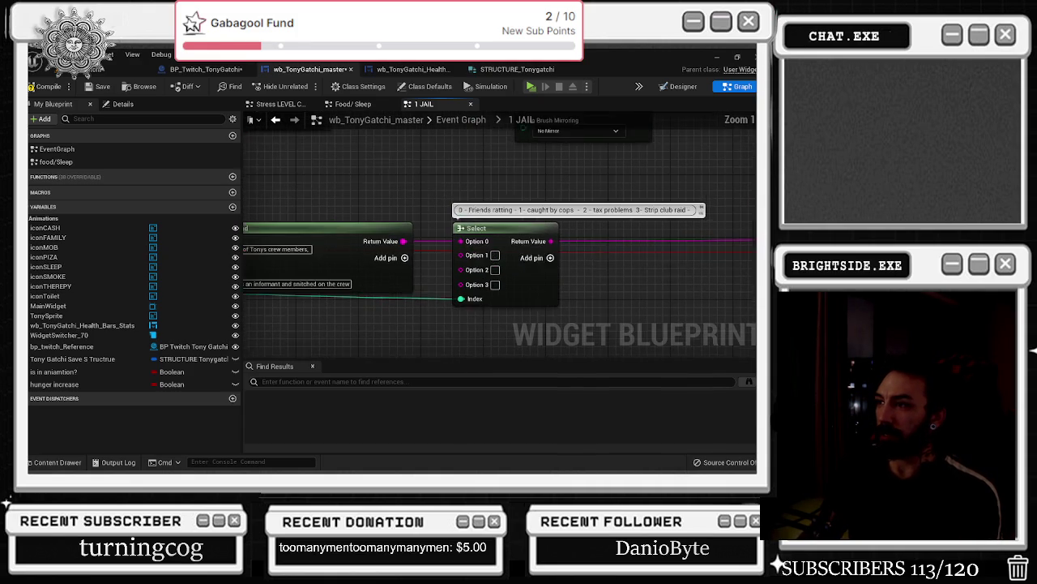
left_click_drag(520, 227, 423, 225)
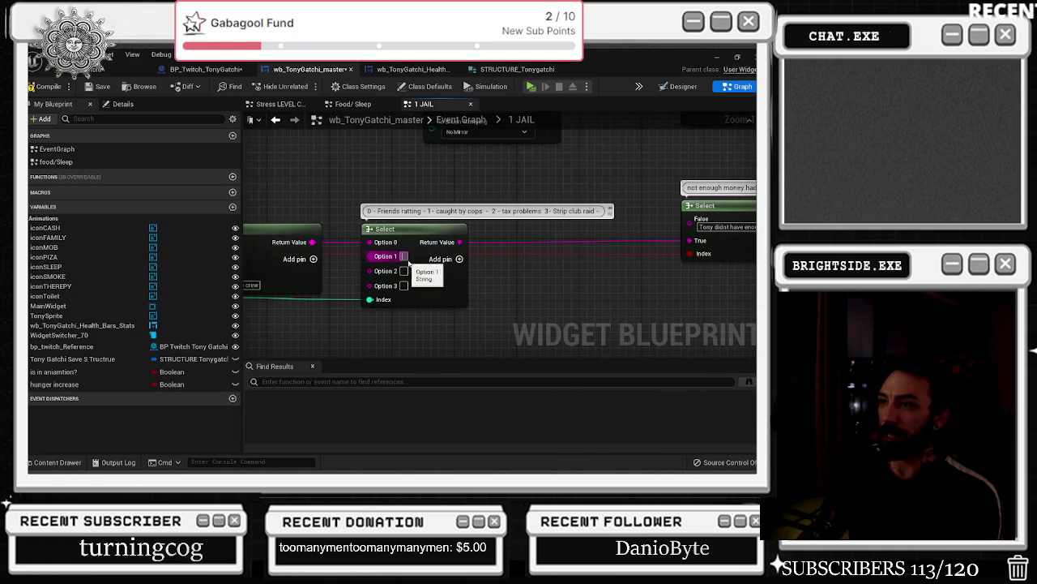
left_click_drag(376, 195, 243, 193)
left_click_drag(753, 209, 569, 216)
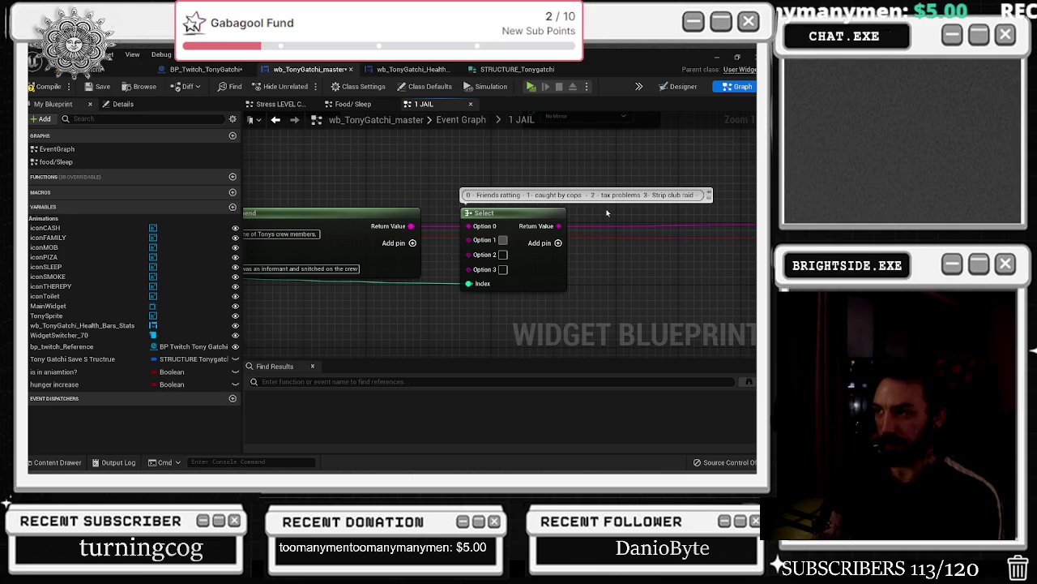
- Enter 'After a long car chase - Tony got caught by the cops' in Option 1
type("Tonygot ca")
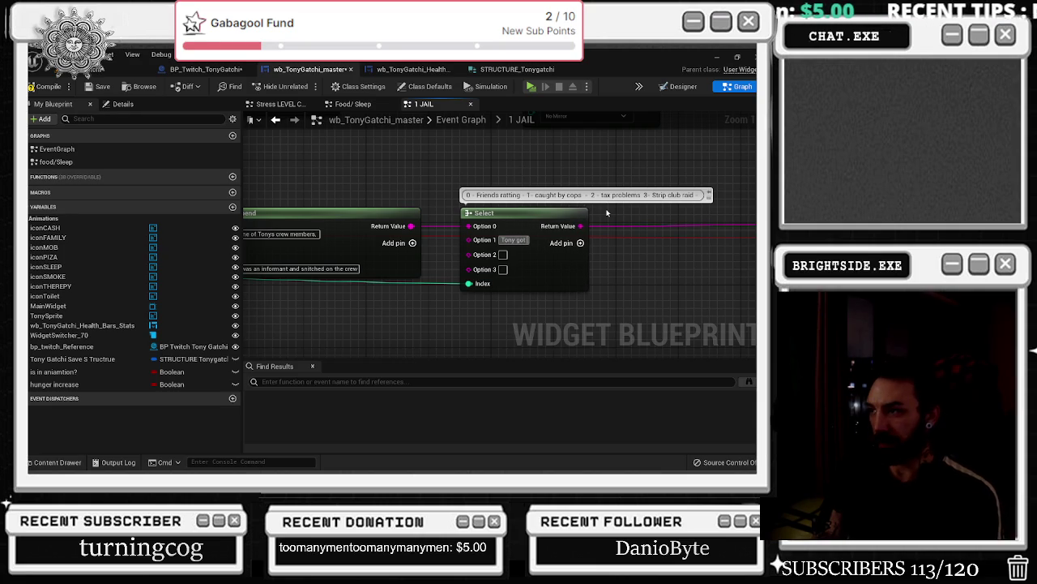
type("ught")
key("Return")
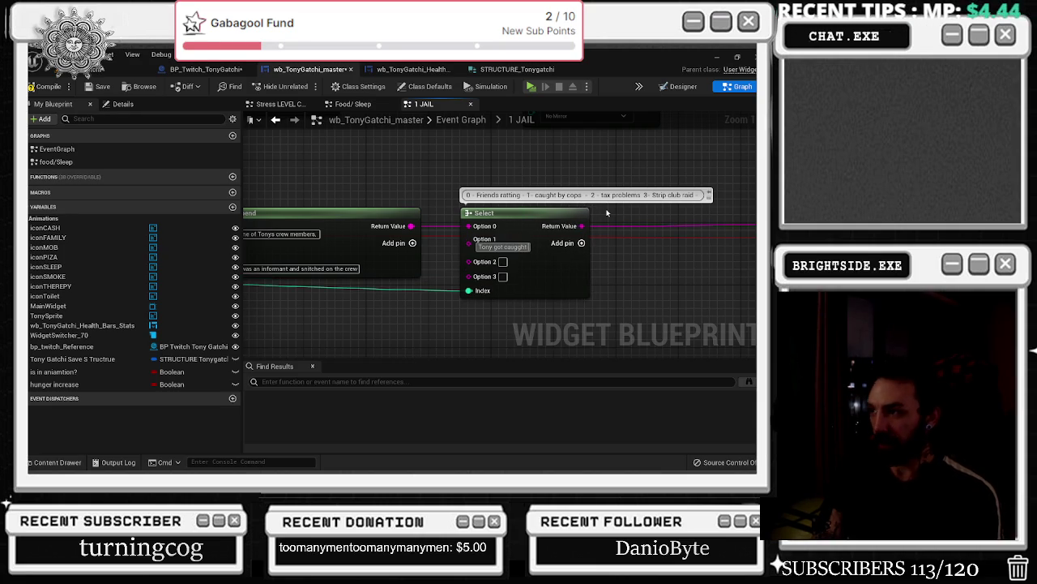
key("BackSpace")
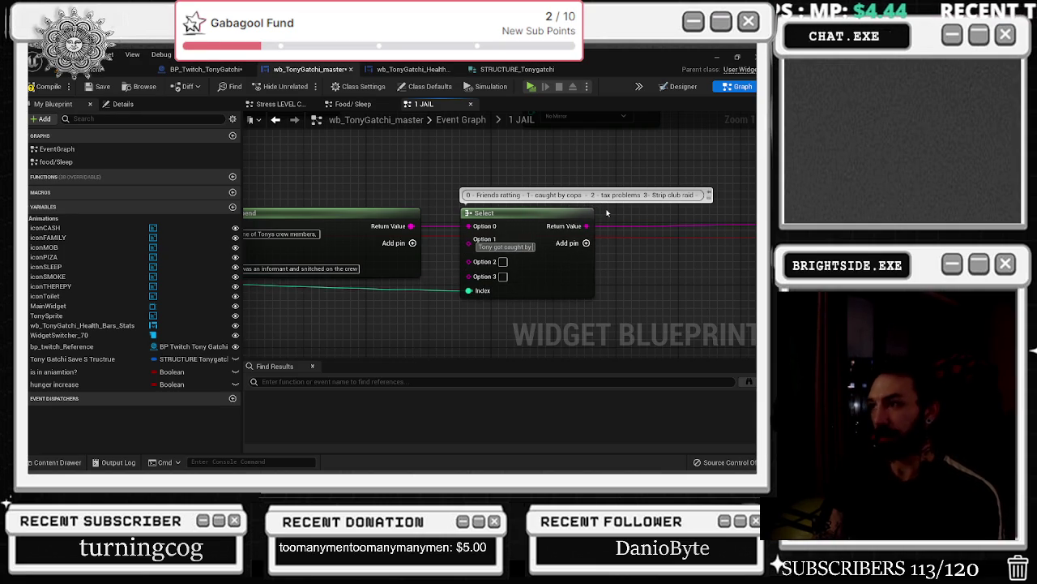
type(" the cops")
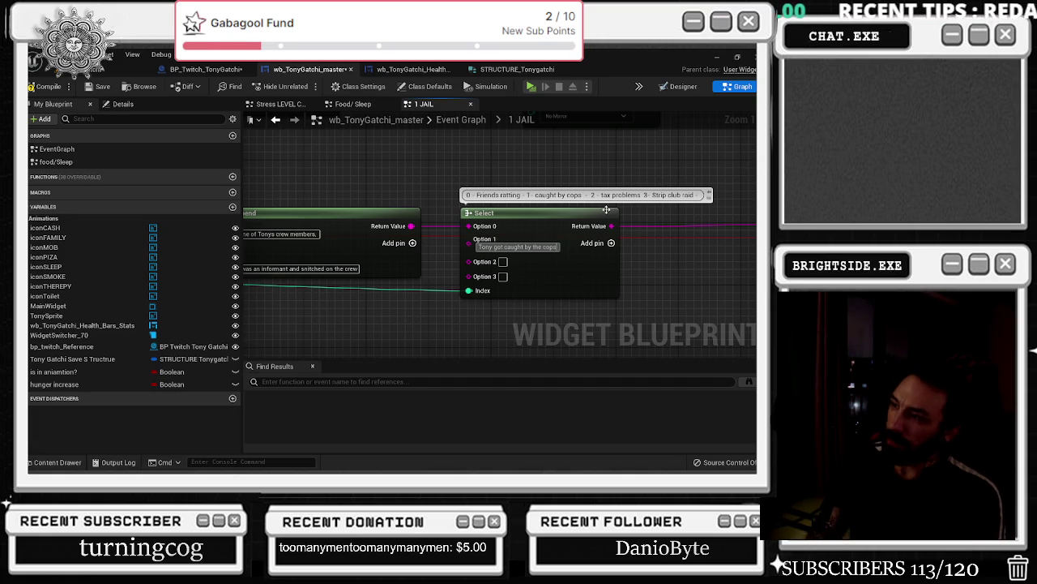
type("After a long ")
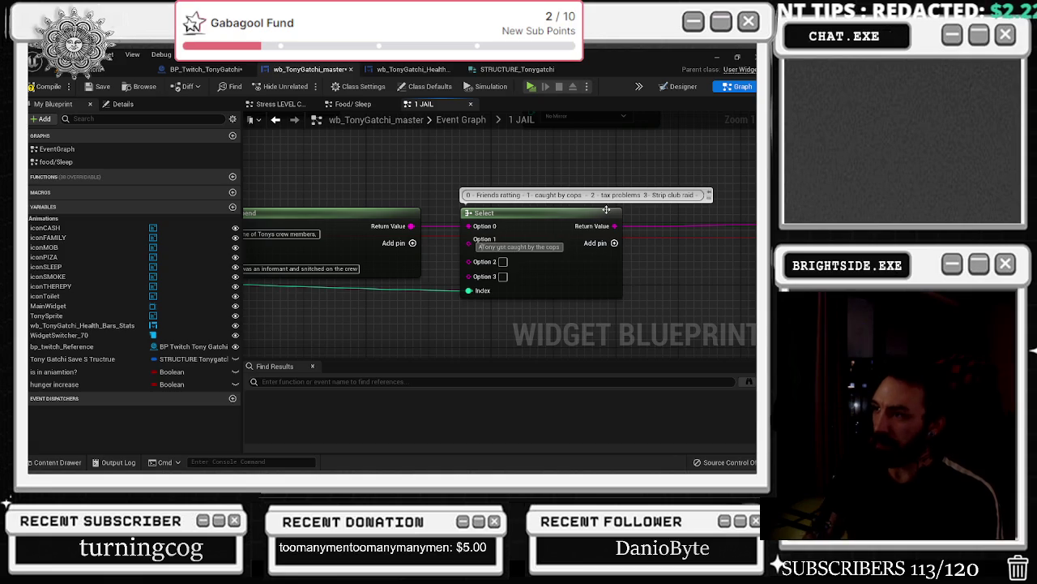
type("car chase -")
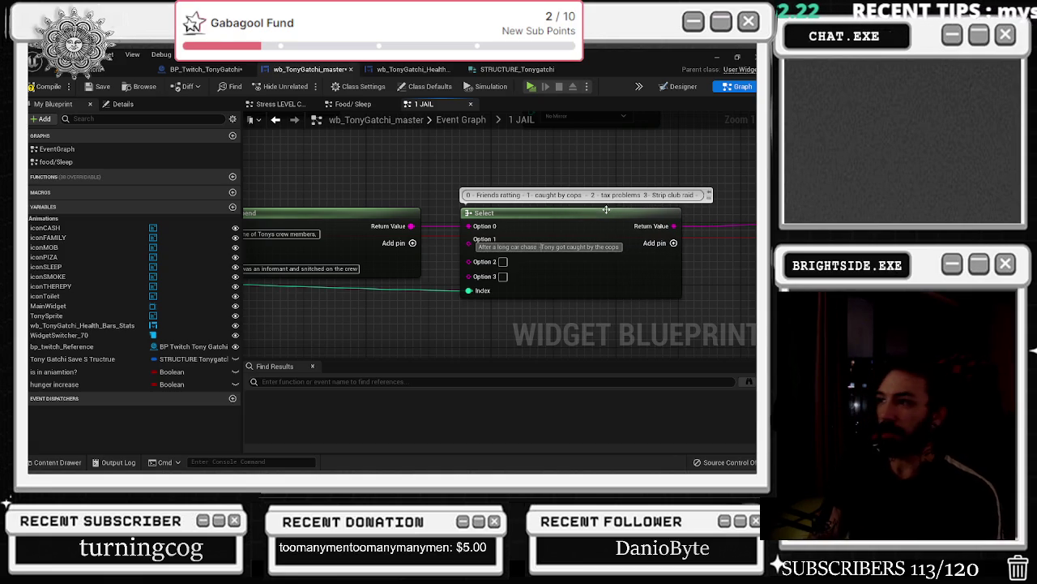
left_click_drag(606, 209, 661, 209)
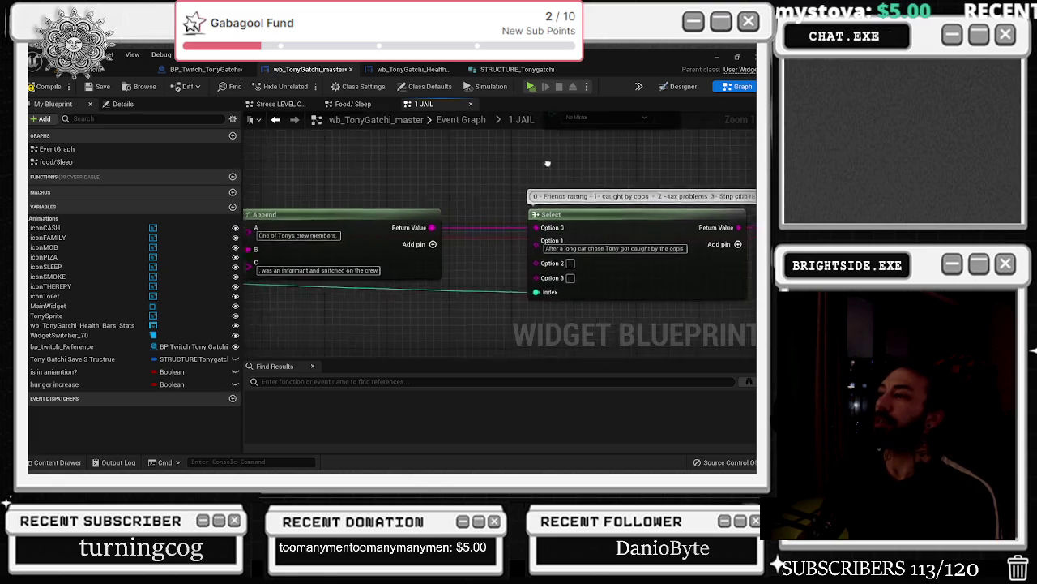
- Pull a wire from Option 1 and try Select String and append-string nodes
left_click_drag(547, 164, 591, 160)
mouse_move(579, 238)
left_mouse_down()
mouse_move(468, 334)
mouse_move(461, 327)
left_mouse_up()
type("selec")
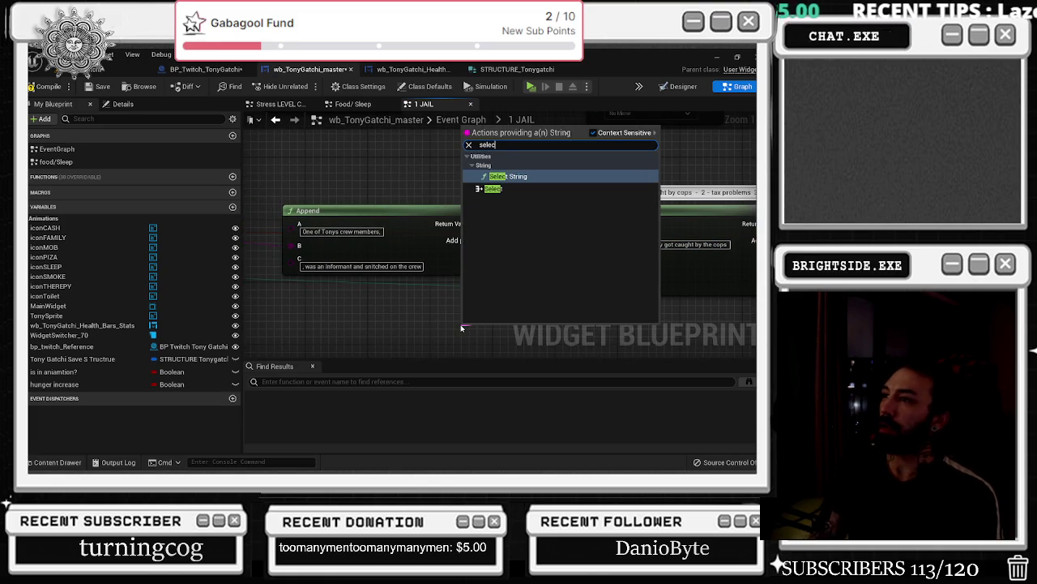
key("Return")
left_click_drag(540, 346, 481, 319)
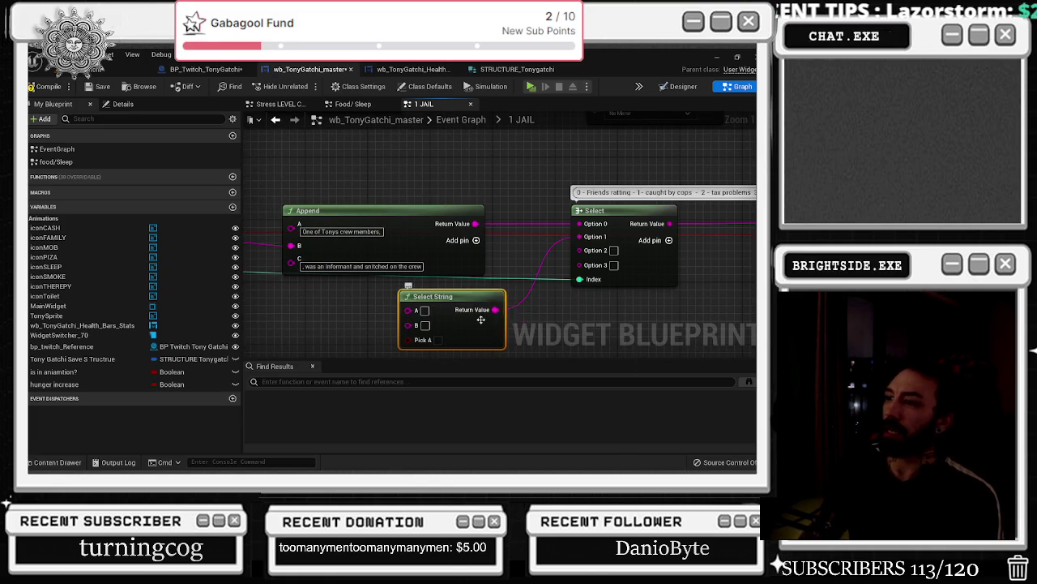
key("Delete")
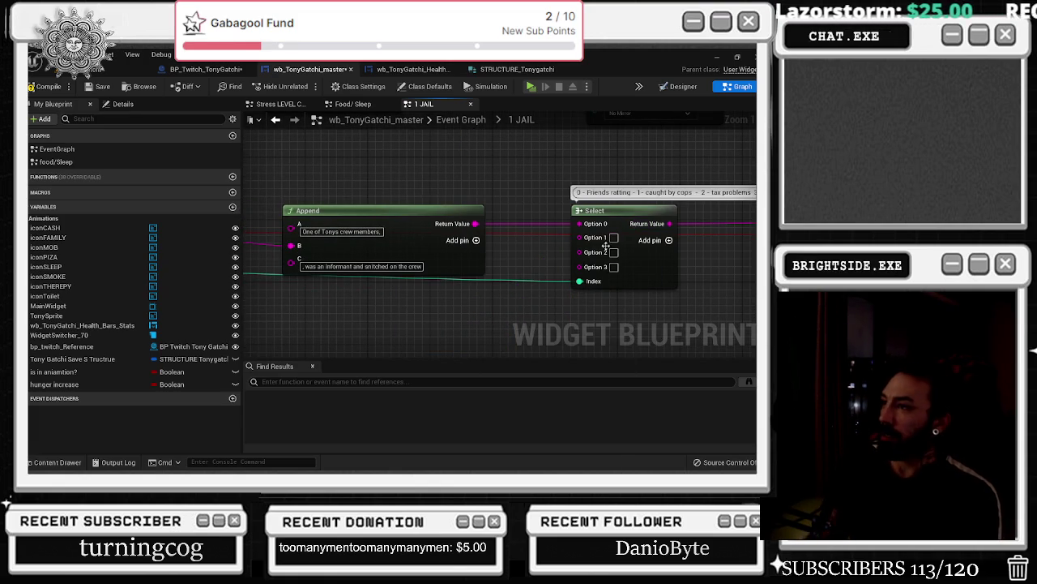
left_click_drag(581, 238, 527, 302)
type("app")
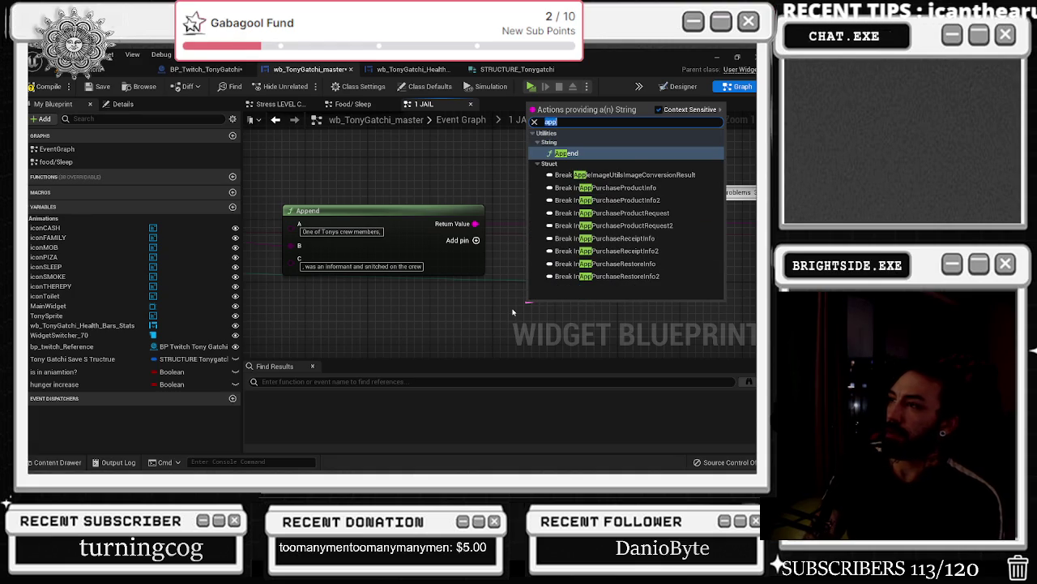
type("string")
key("Return")
mouse_move(551, 307)
left_mouse_down()
mouse_move(478, 297)
mouse_move(387, 317)
left_mouse_up()
- Place a generic Select node on the Option 1 wire and delete the leftover Select String
type("sele")
key("Down")
key("Return")
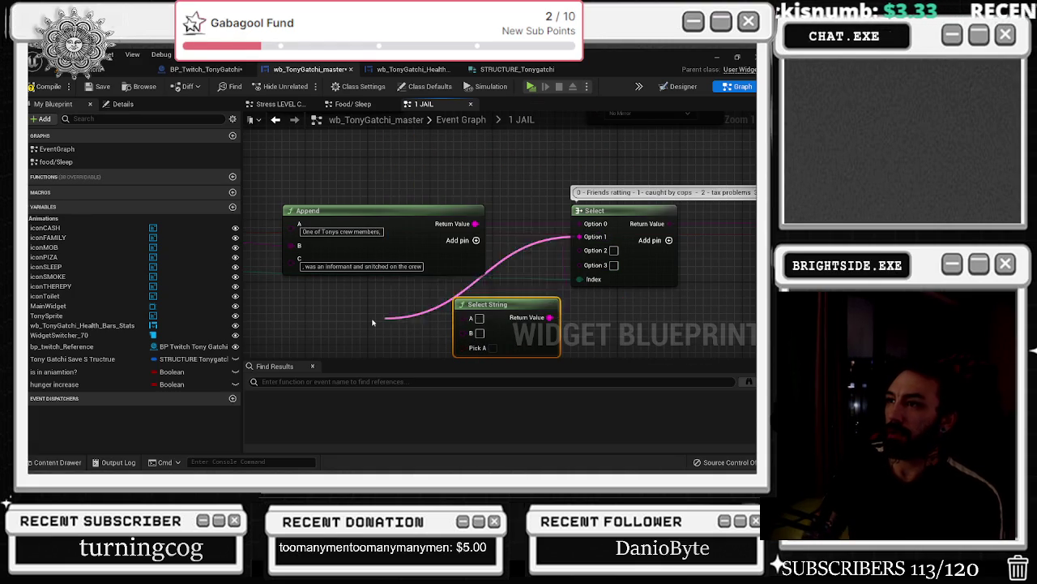
mouse_move(389, 324)
left_mouse_down()
mouse_move(373, 313)
mouse_move(469, 289)
left_mouse_up()
left_click(461, 316)
key("Delete")
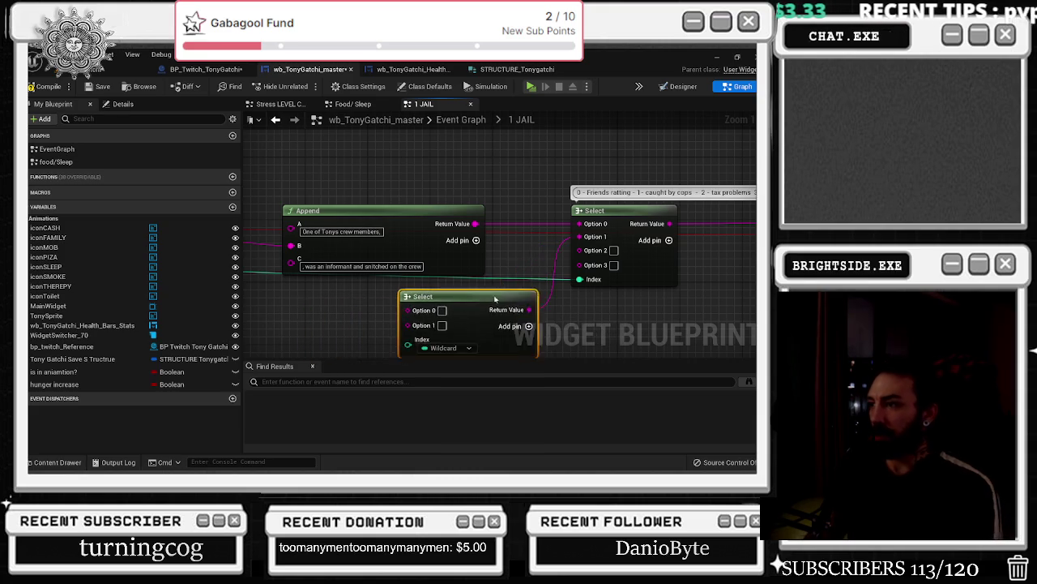
- Add option pins to the new Select node until it has Options 0–4
scroll(519, 271, "down", 1)
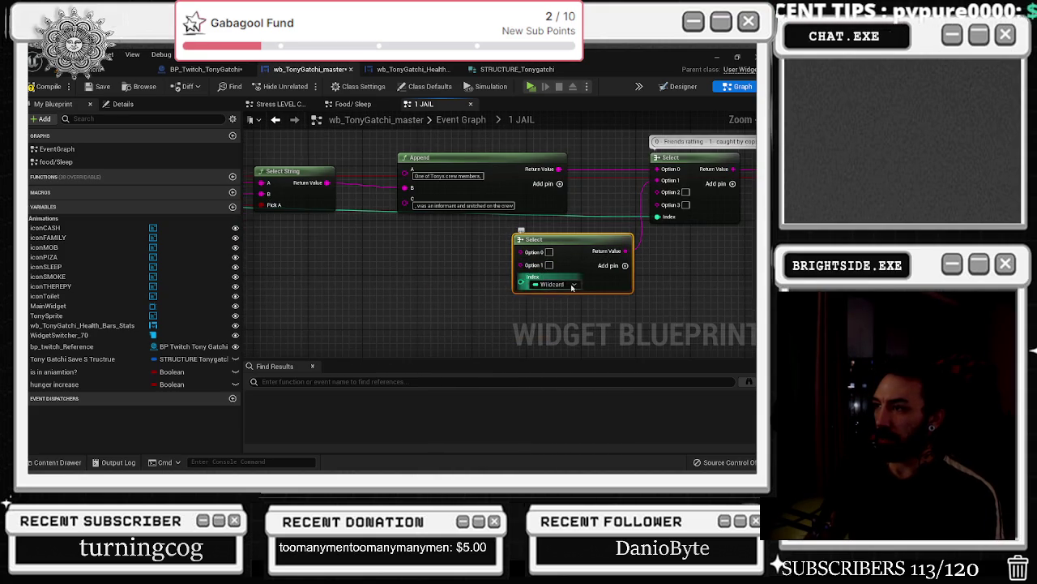
left_click(624, 265)
left_click(624, 265)
left_click(624, 265)
scroll(590, 261, "down", 1)
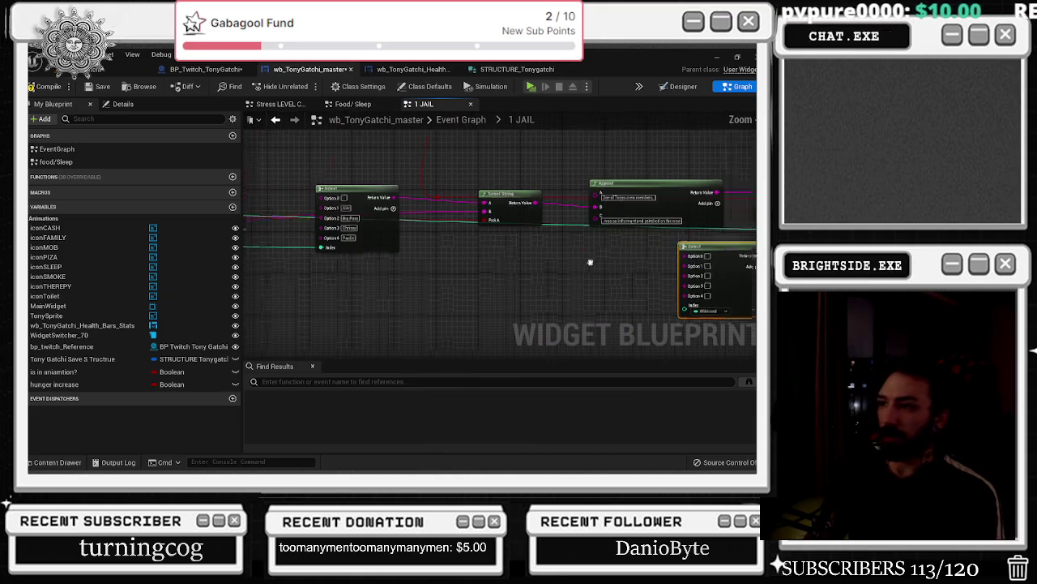
mouse_move(465, 285)
left_mouse_down()
mouse_move(683, 280)
mouse_move(653, 275)
mouse_move(688, 305)
left_mouse_up()
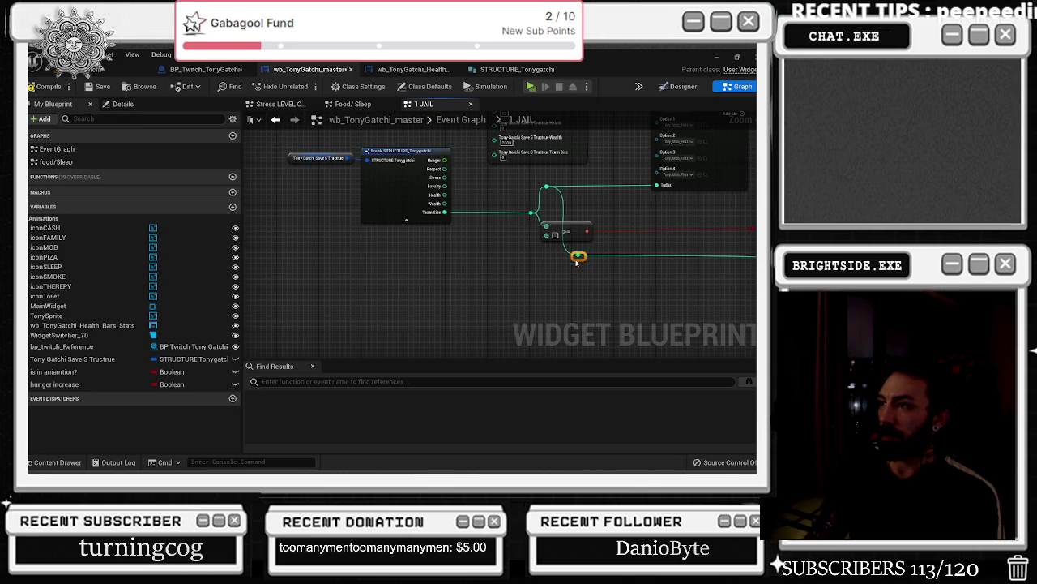
mouse_move(640, 264)
left_mouse_down()
mouse_move(424, 259)
mouse_move(497, 271)
left_mouse_up()
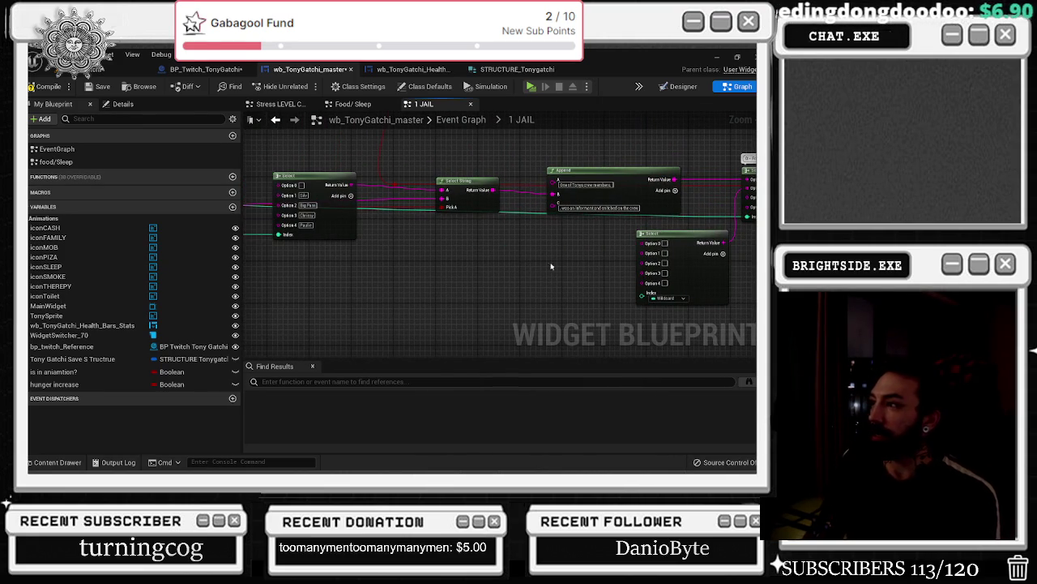
left_click_drag(647, 298, 532, 285)
- Drive the new Select's Index with a Random Integer in Range node, Min 0 and Max 4
type("ma")
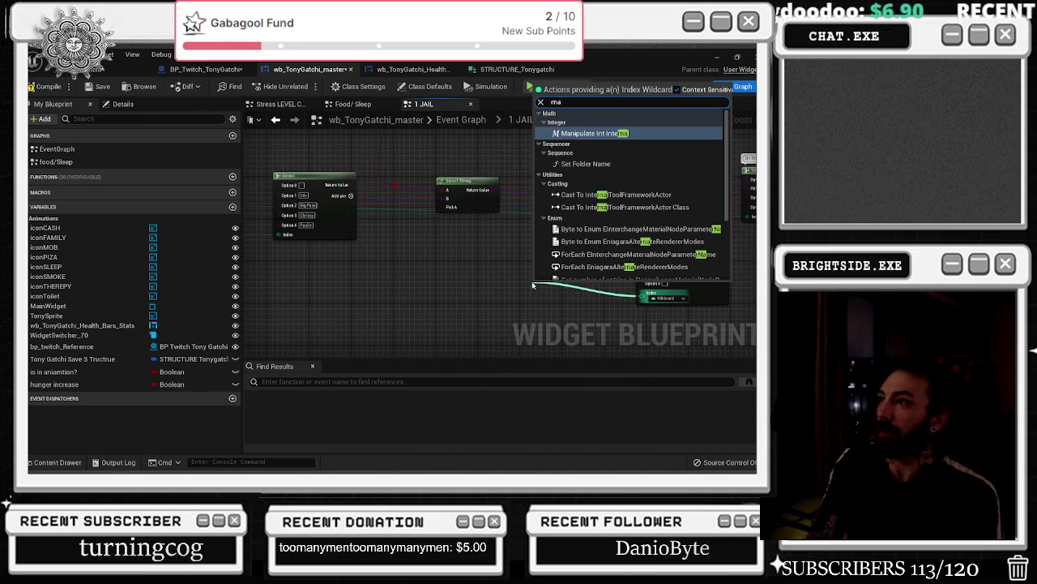
key("BackSpace")
key("BackSpace")
type("random")
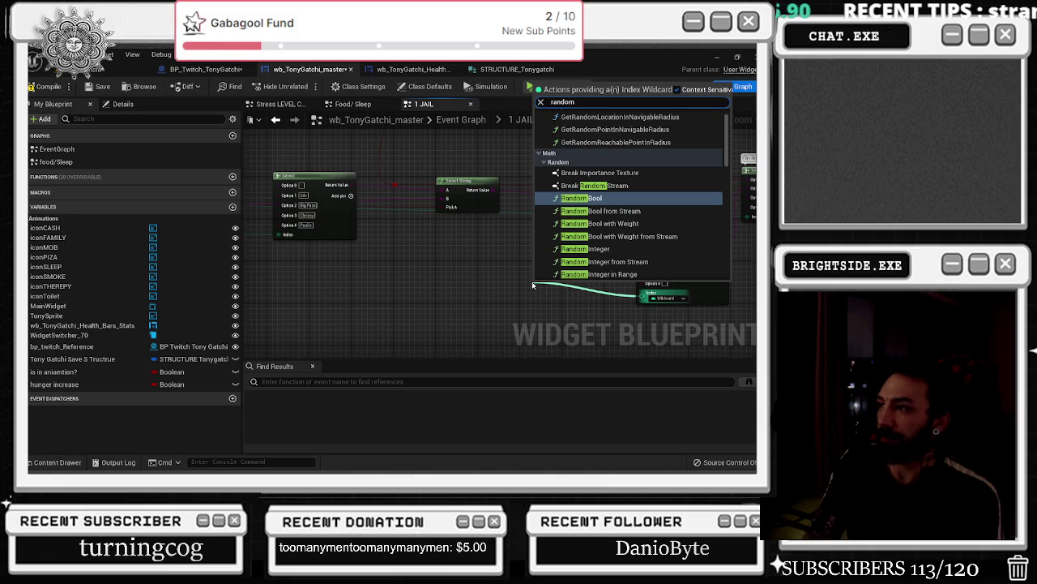
key("Down")
key("Down")
key("Down")
key("Return")
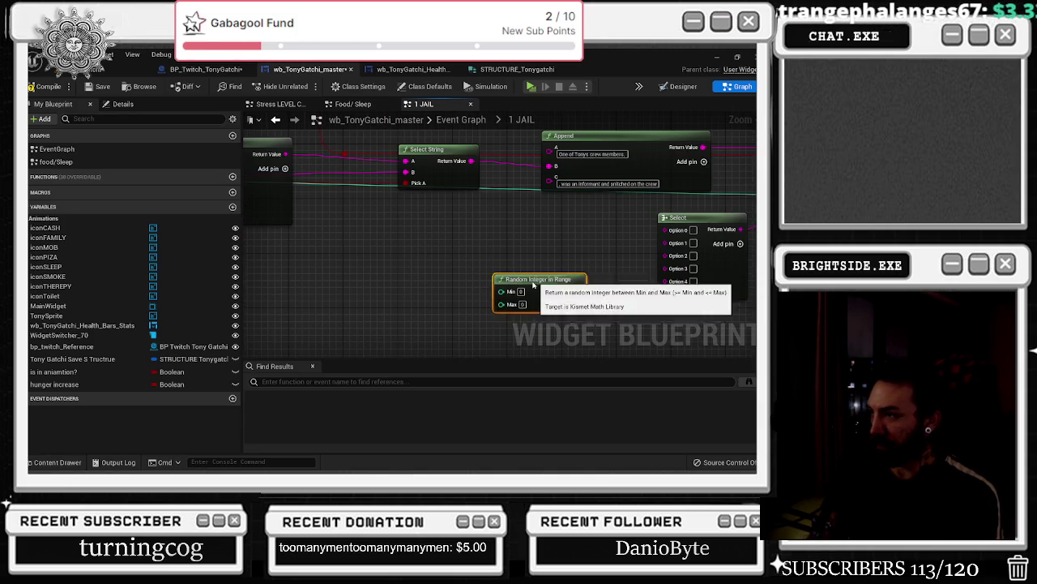
scroll(529, 258, "up", 2)
left_click_drag(529, 258, 448, 267)
left_click_drag(510, 221, 478, 221)
left_click(403, 281)
mouse_move(403, 282)
left_mouse_down()
mouse_move(444, 266)
mouse_move(437, 273)
left_mouse_up()
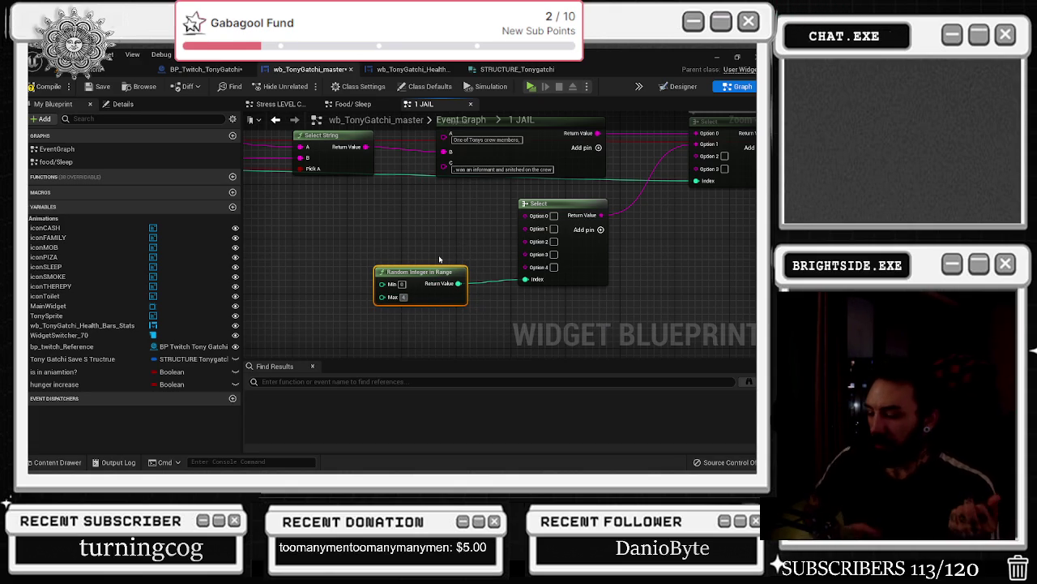
key("alt+Tab")
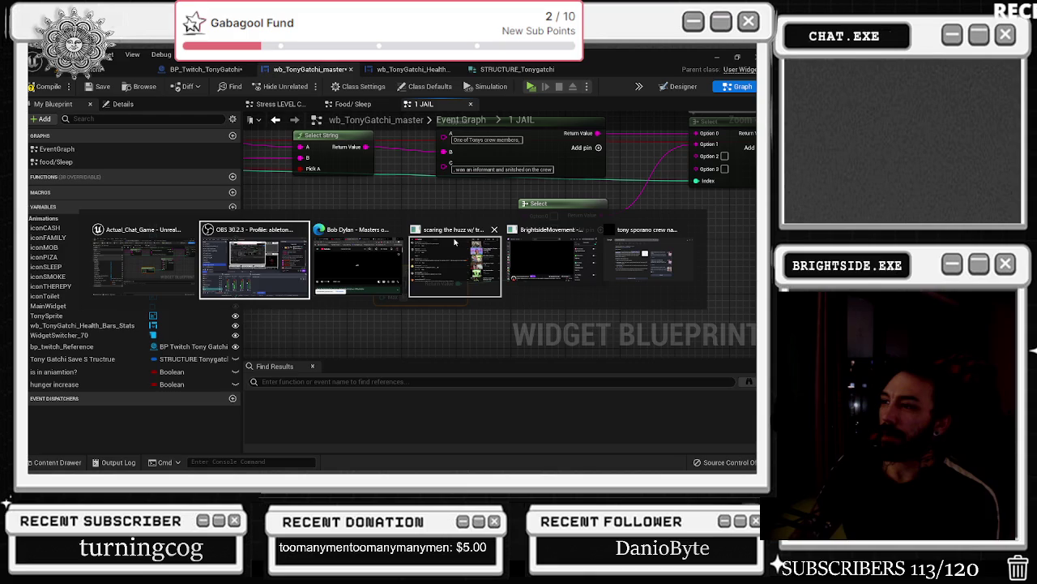
- Maximize the YouTube browser window playing the next track, then return to Unreal Editor
key("alt+Tab")
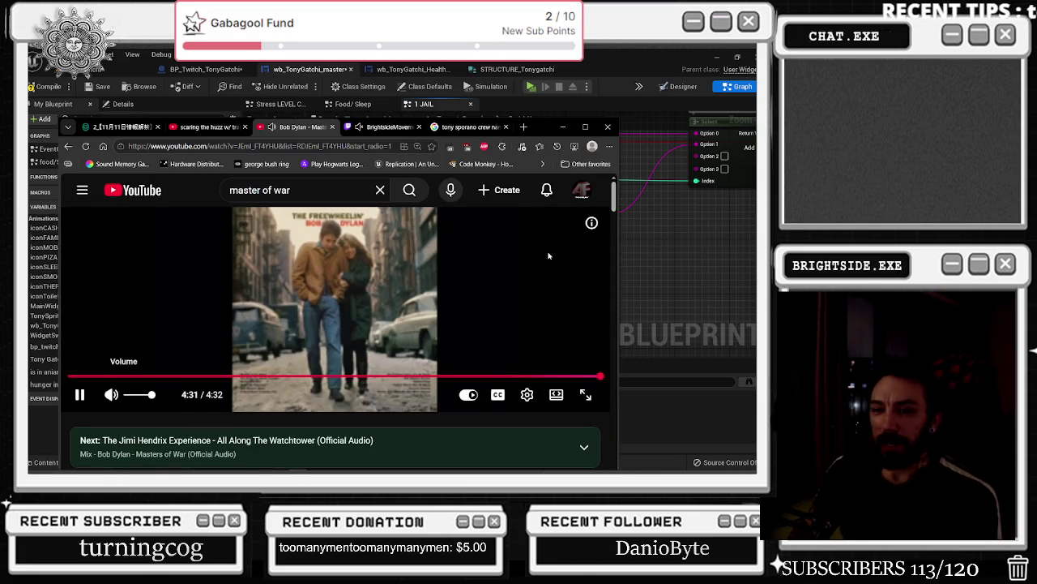
left_click(585, 126)
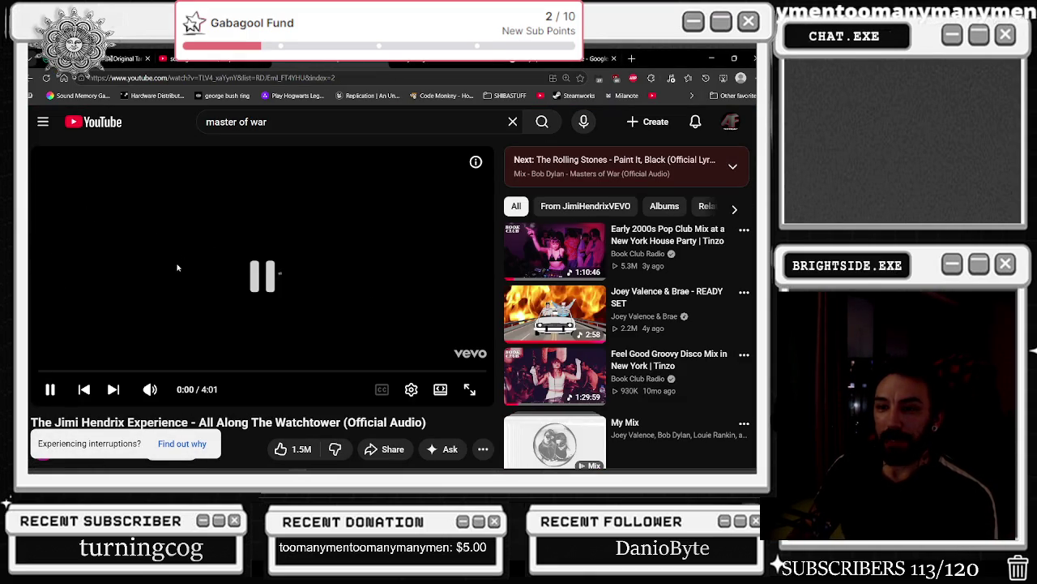
scroll(264, 250, "down", 1)
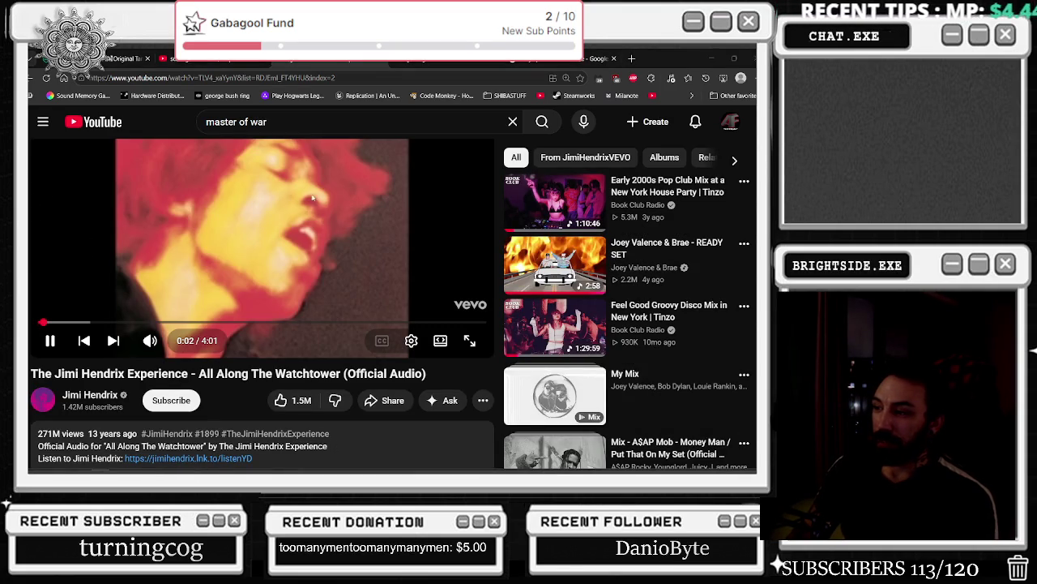
key("alt+Tab")
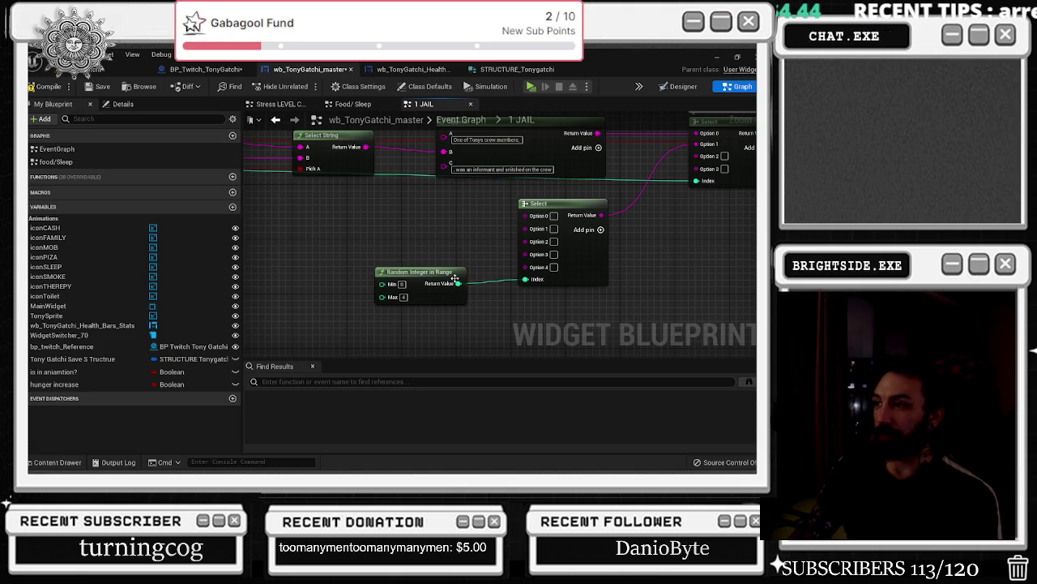
- Arrange the random Select nodes and type the car-chase 'Tony got caught by the cops' text into Option 0
left_click_drag(567, 207, 559, 213)
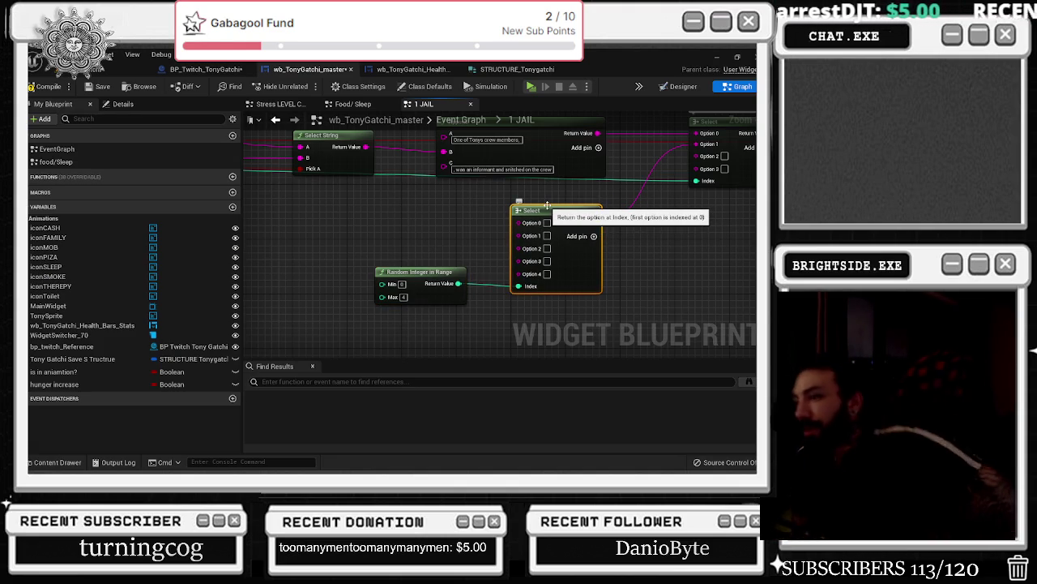
scroll(452, 241, "down", 2)
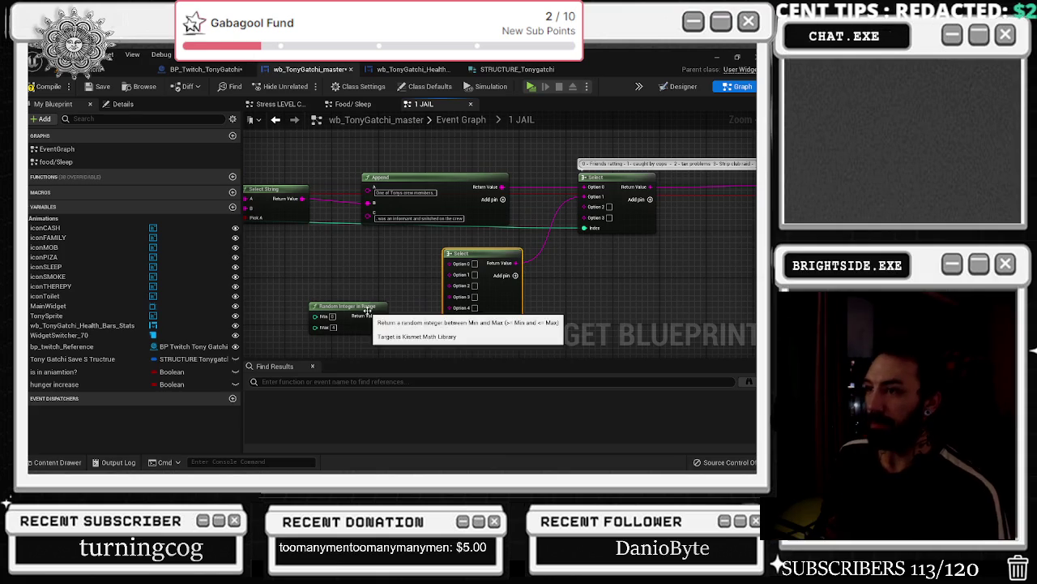
left_click_drag(369, 306, 374, 306)
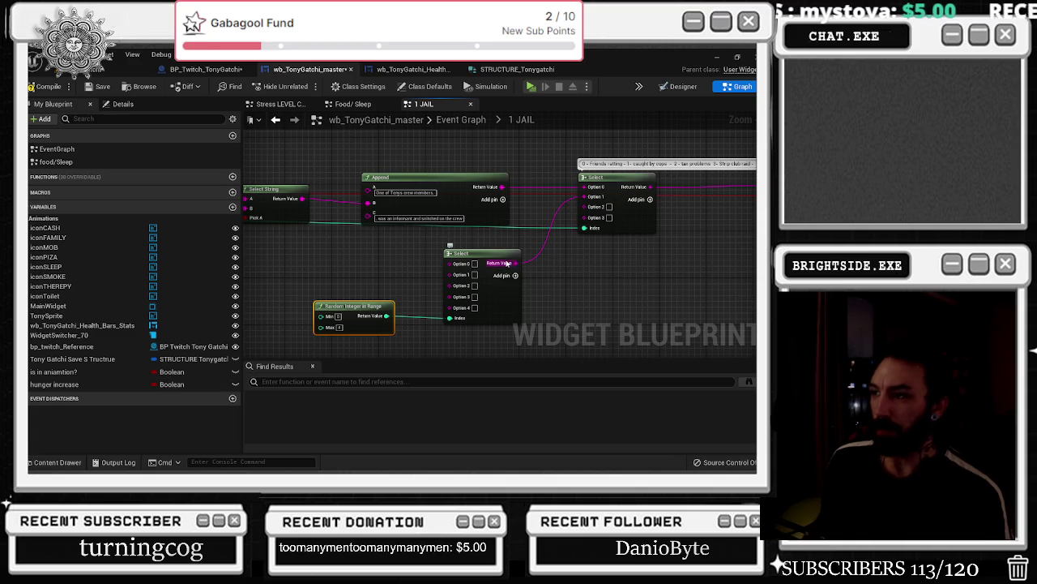
left_click_drag(603, 225, 572, 245)
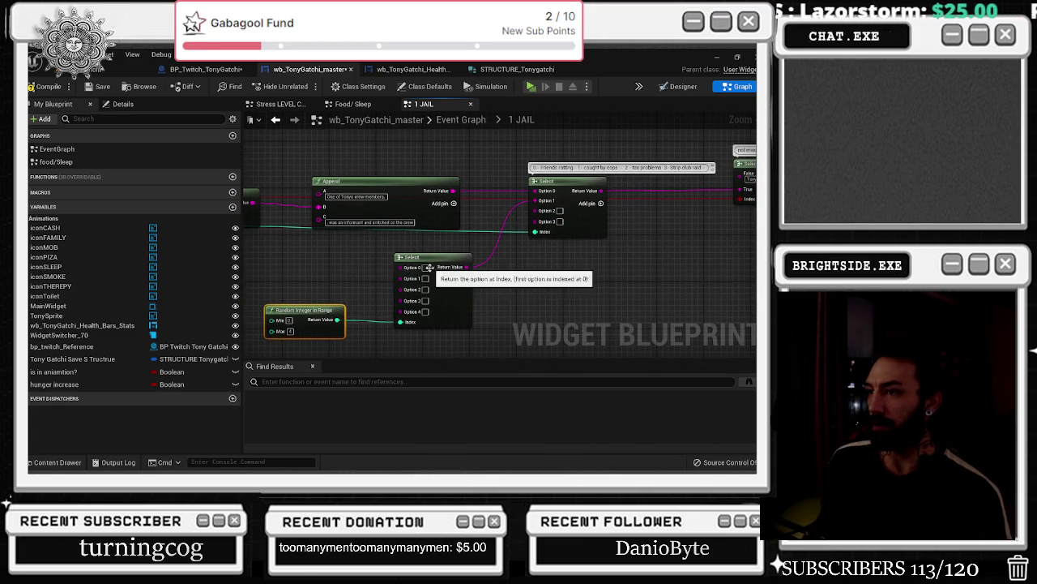
type("Tony")
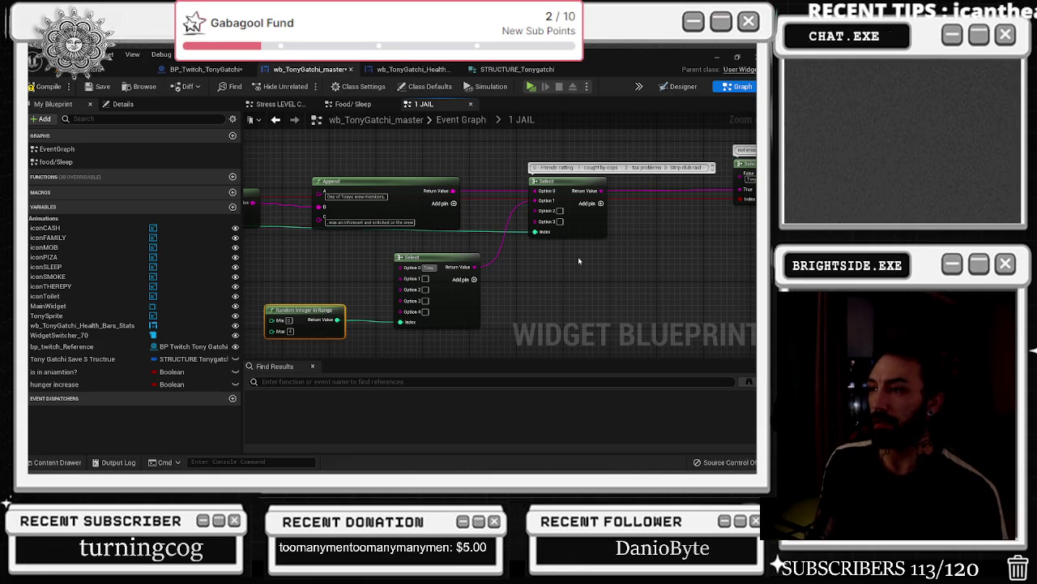
type(" after tell")
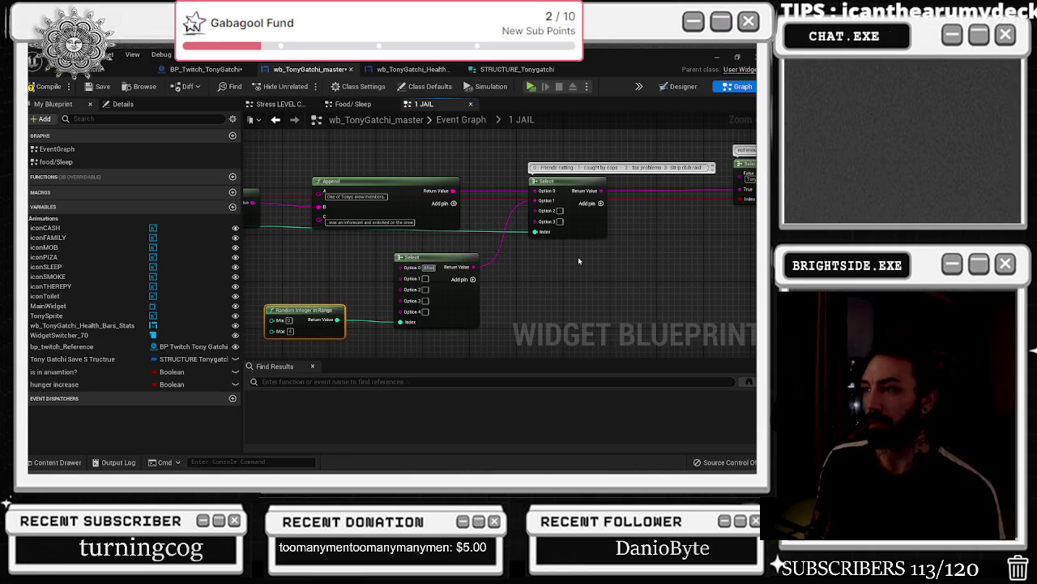
type("ing")
type(" o")
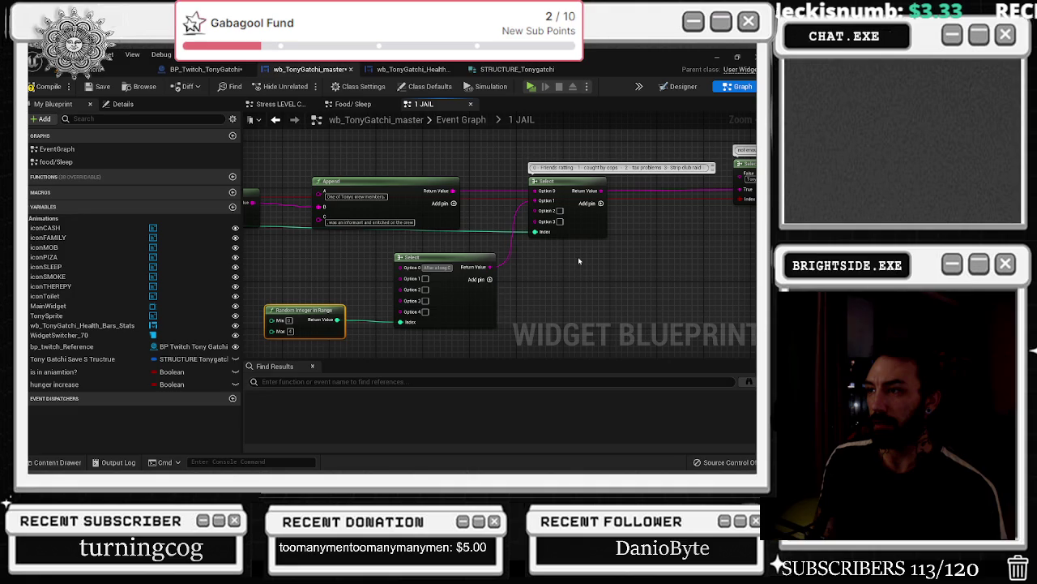
key("Return")
type("Tony")
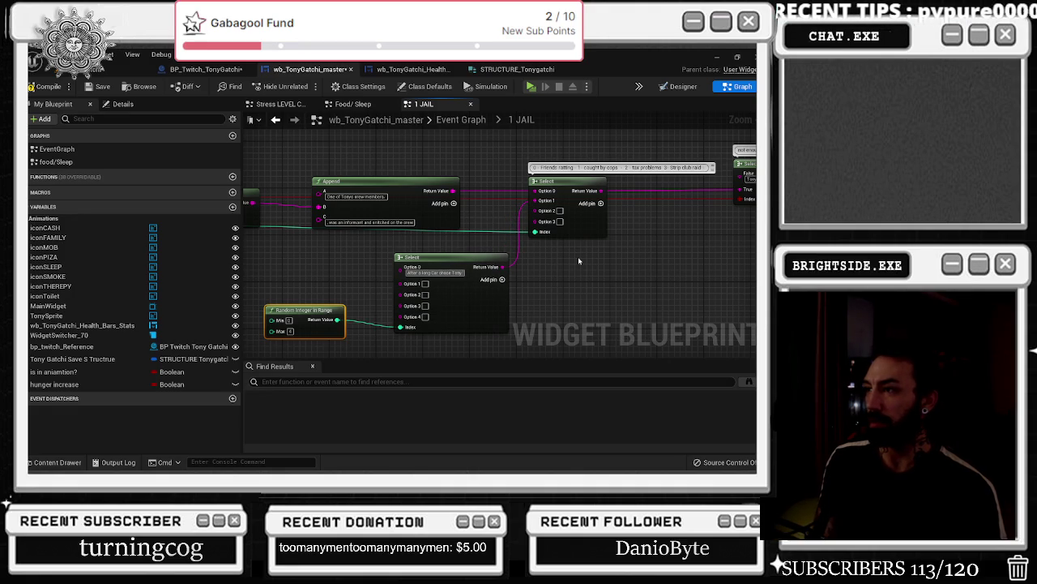
type(" got")
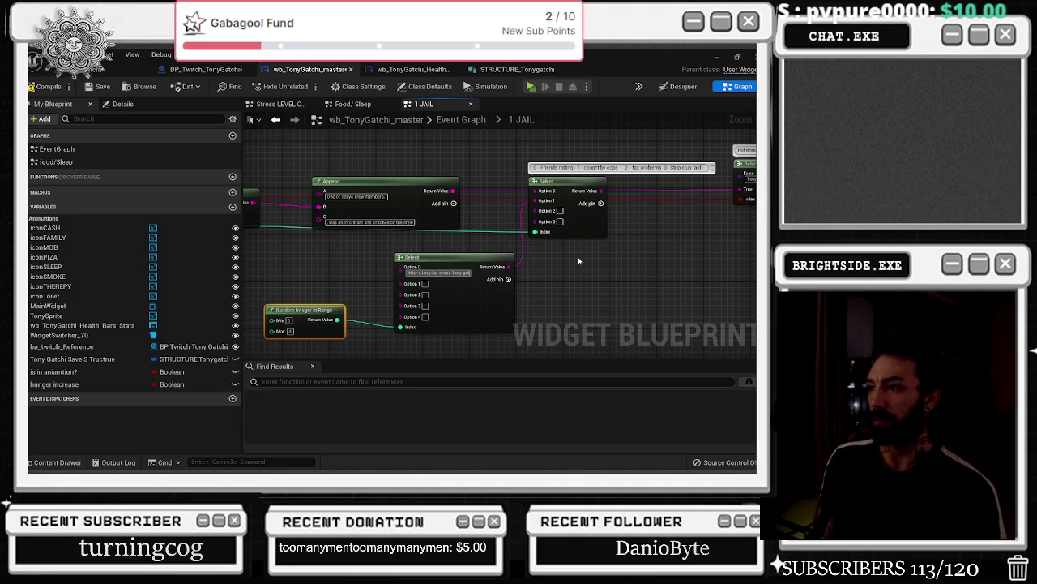
key("BackSpace")
key("BackSpace")
key("BackSpace")
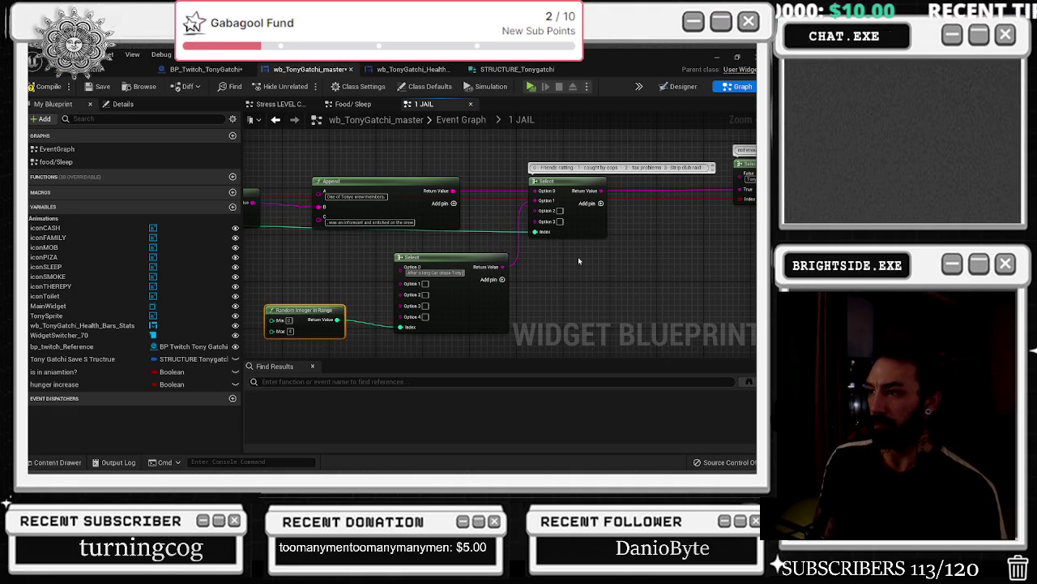
type(" got caught")
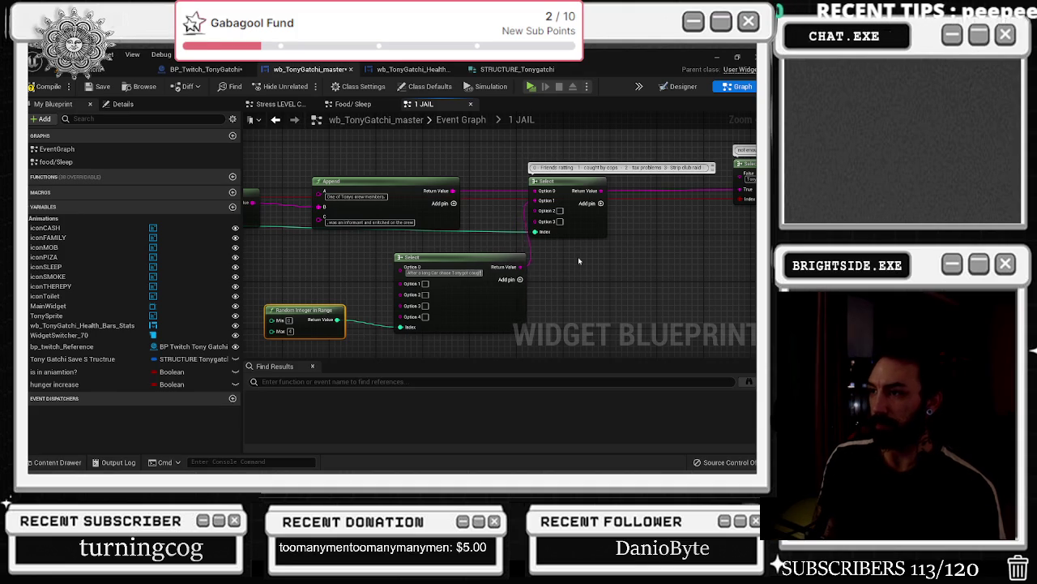
type(" by the cops")
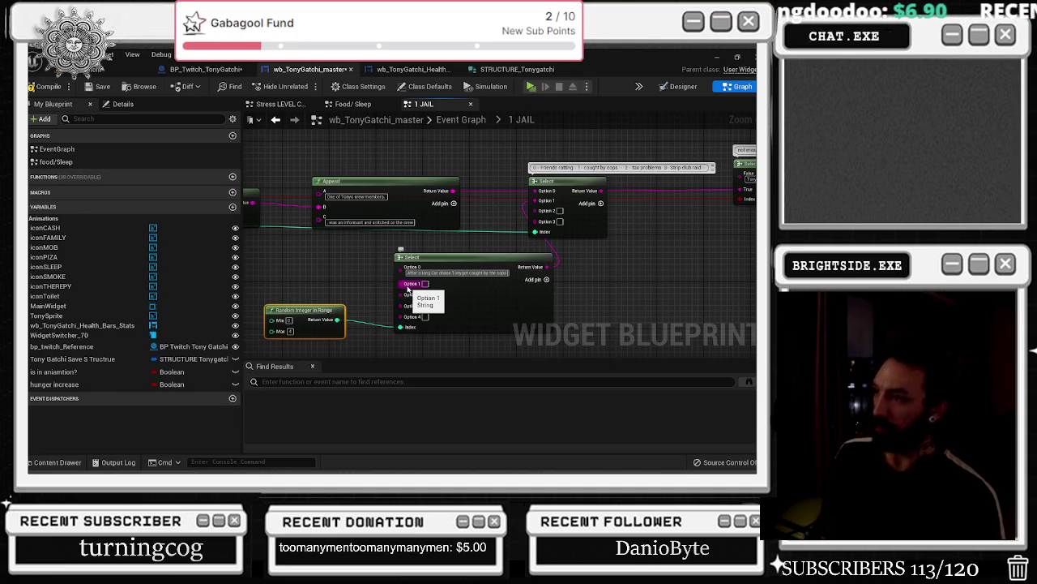
- Move the story Select and Random Integer in Range nodes up-left, then reframe on their options
left_click_drag(505, 288, 462, 276)
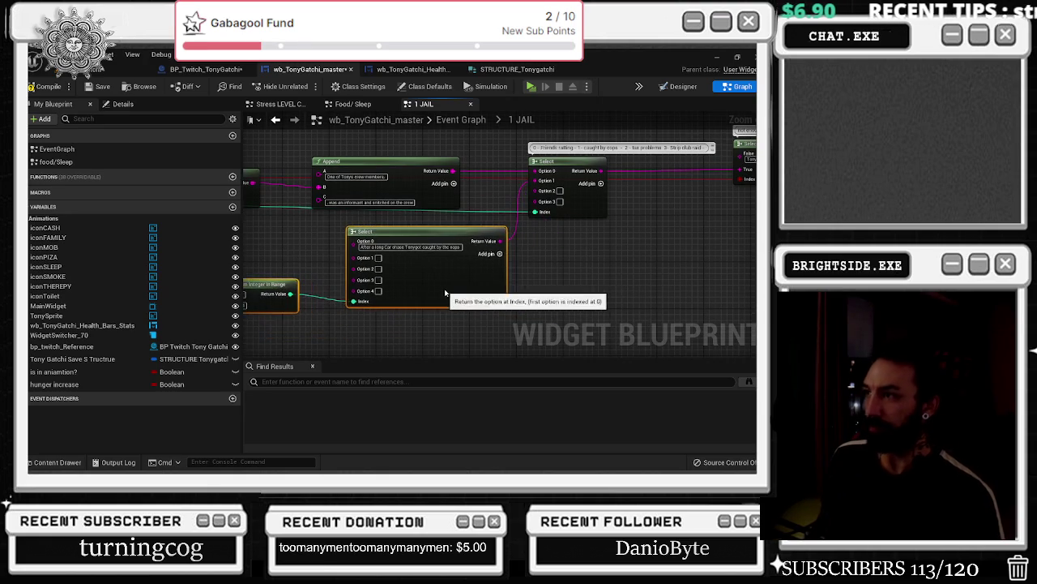
scroll(554, 255, "down", 1)
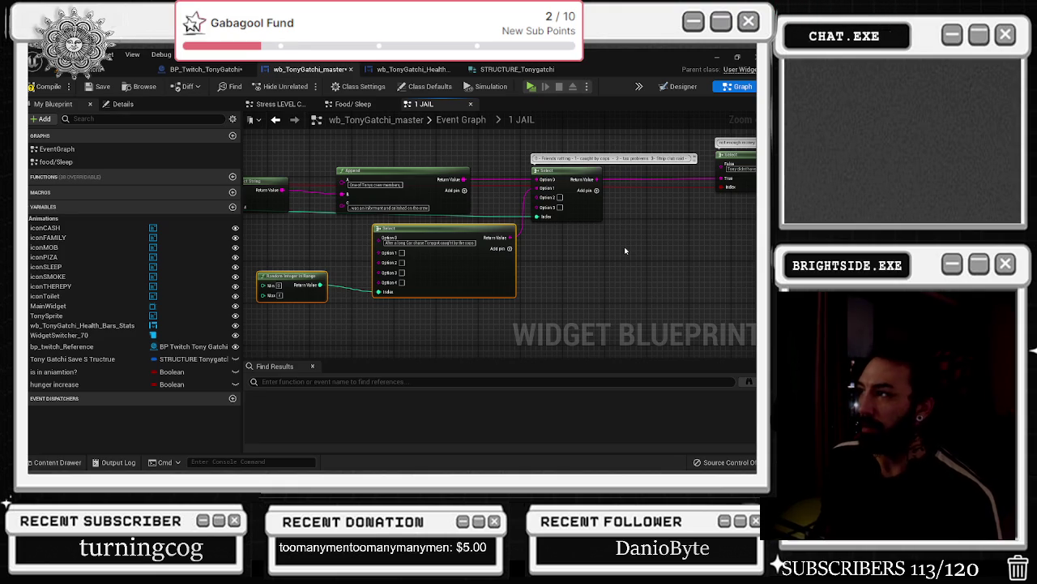
mouse_move(660, 241)
left_mouse_down()
mouse_move(475, 257)
mouse_move(432, 313)
mouse_move(350, 327)
left_mouse_up()
scroll(432, 314, "down", 2)
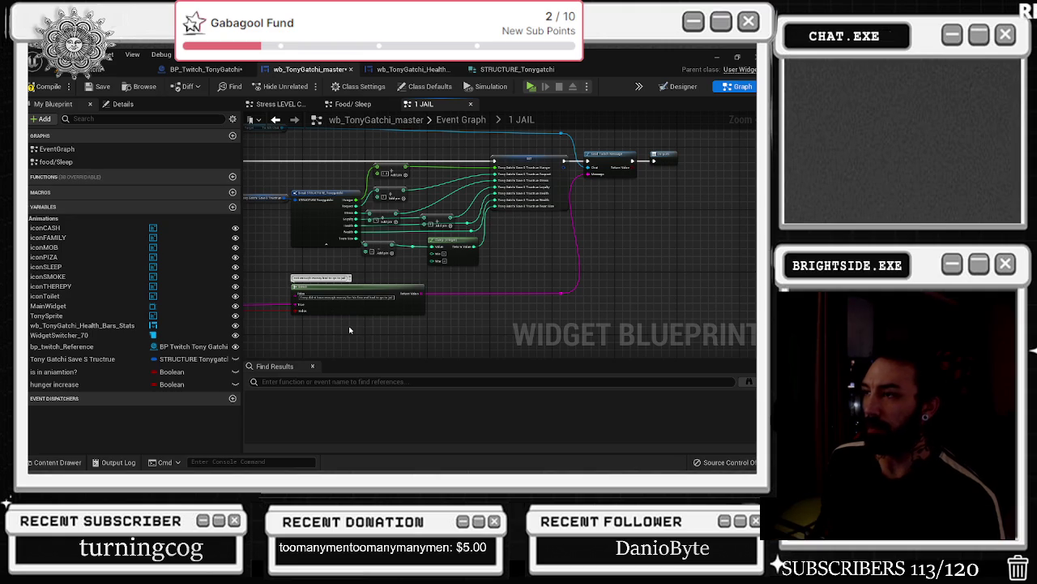
mouse_move(349, 329)
left_mouse_down()
mouse_move(454, 300)
mouse_move(487, 272)
mouse_move(594, 268)
mouse_move(382, 294)
mouse_move(369, 284)
mouse_move(371, 336)
mouse_move(573, 218)
mouse_move(424, 246)
left_mouse_up()
scroll(372, 337, "up", 2)
left_click(559, 212)
scroll(384, 229, "up", 2)
scroll(424, 247, "up", 2)
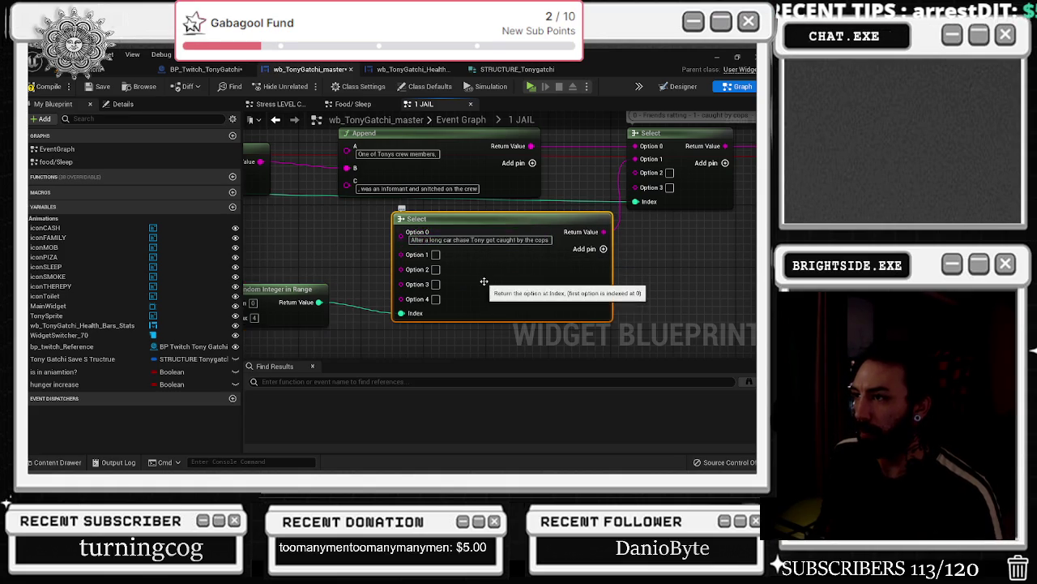
left_click_drag(445, 240, 571, 236)
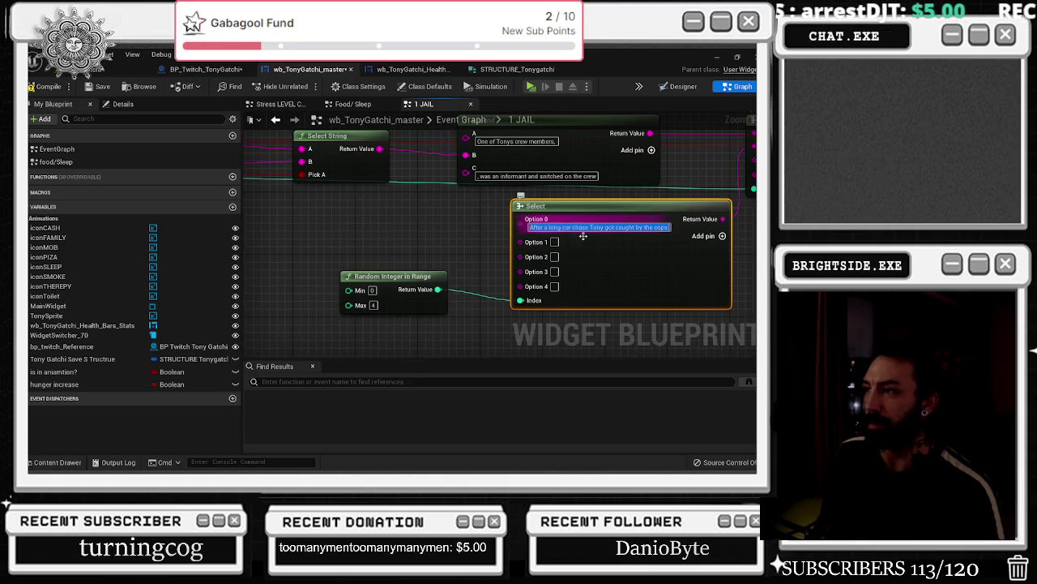
- Rewrite Option 1 so Tony grabbed a hostage and held out before giving up to SWAT
left_click(556, 242)
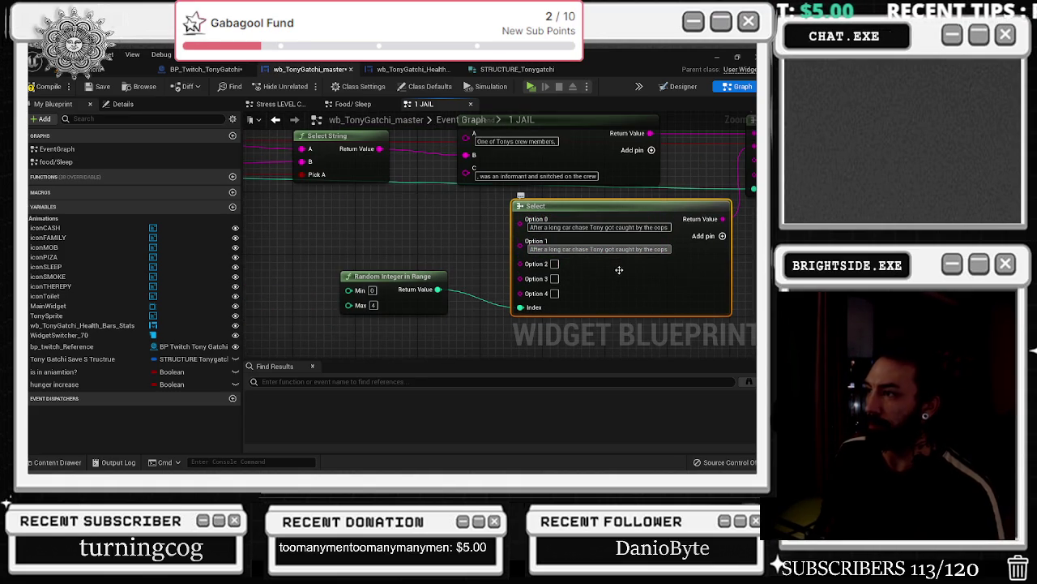
key("ctrl+v")
left_click_drag(589, 248, 482, 262)
key("BackSpace")
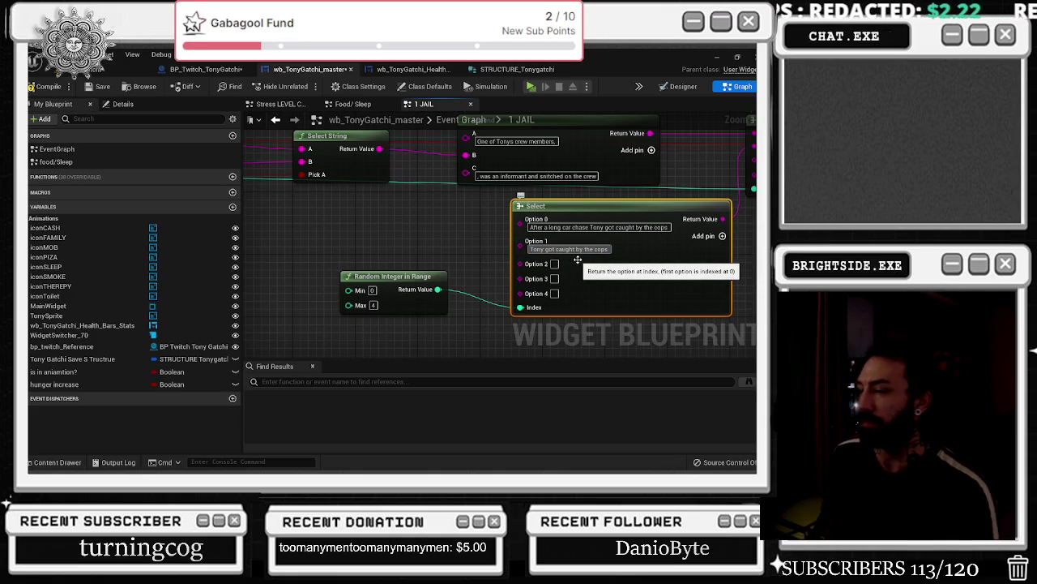
left_click_drag(540, 249, 631, 246)
type("g")
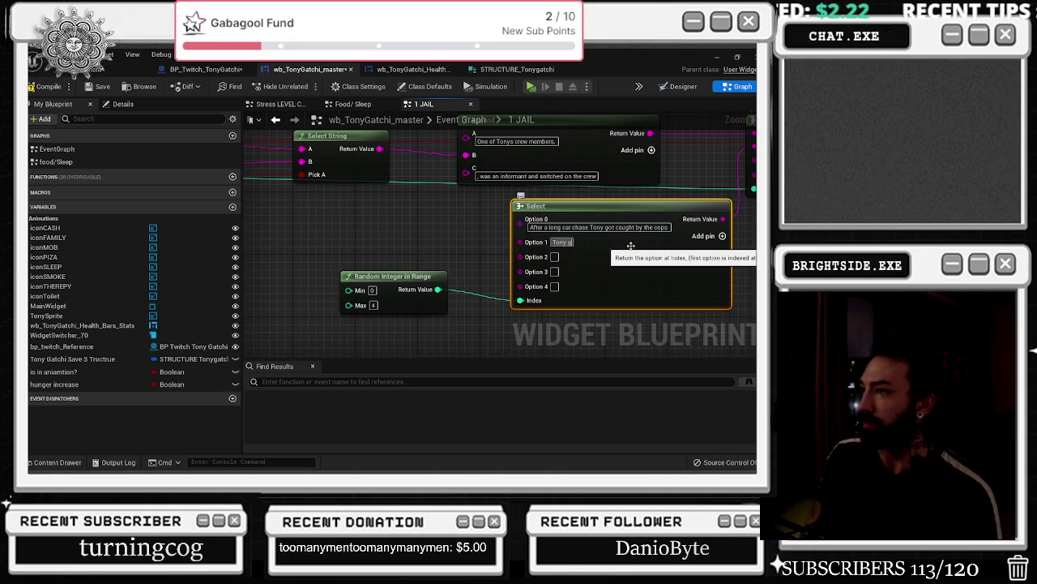
type("rabbed a hostage and")
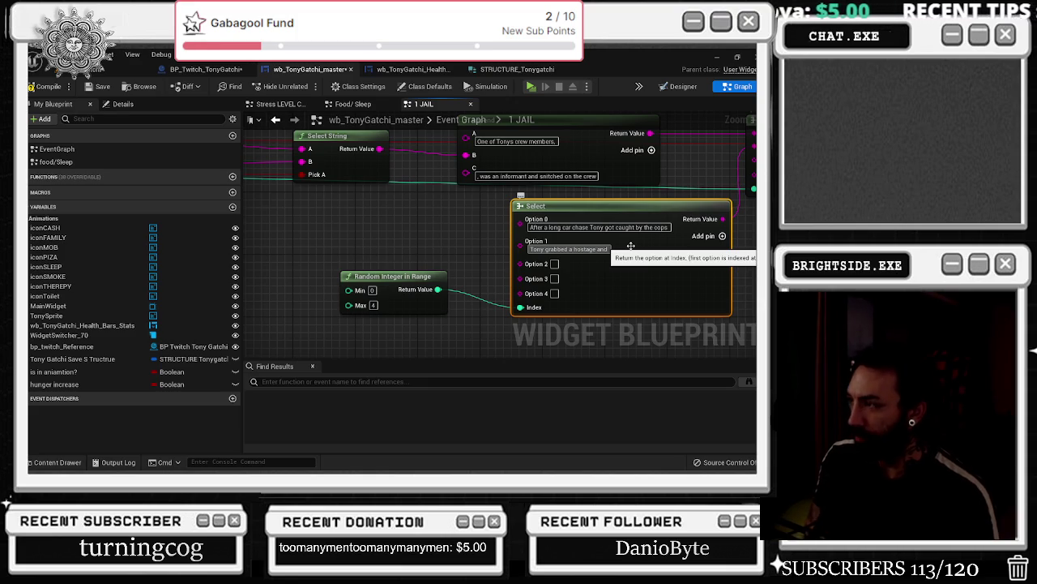
type(" held out")
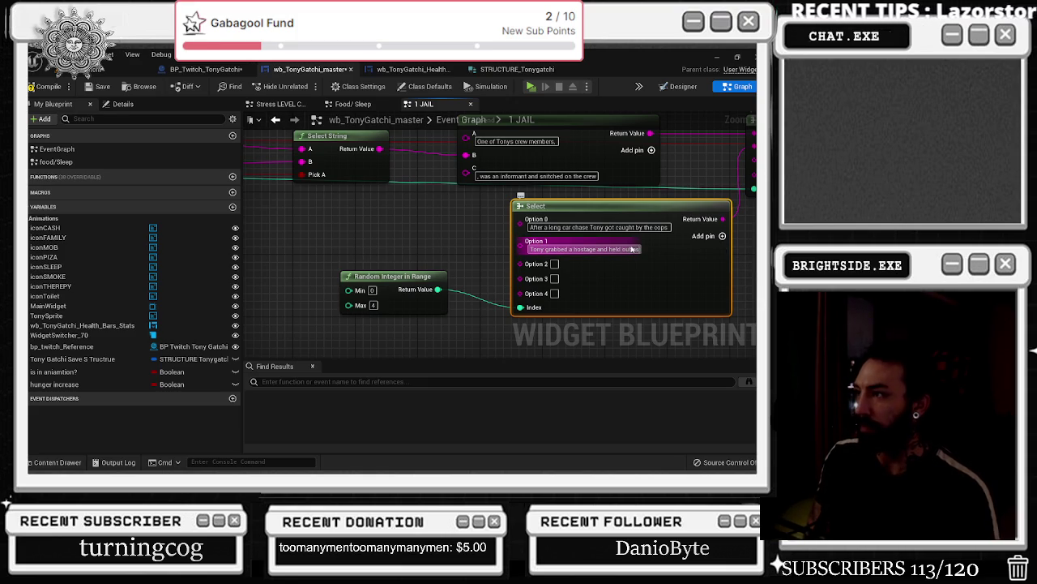
type(" as long as he could")
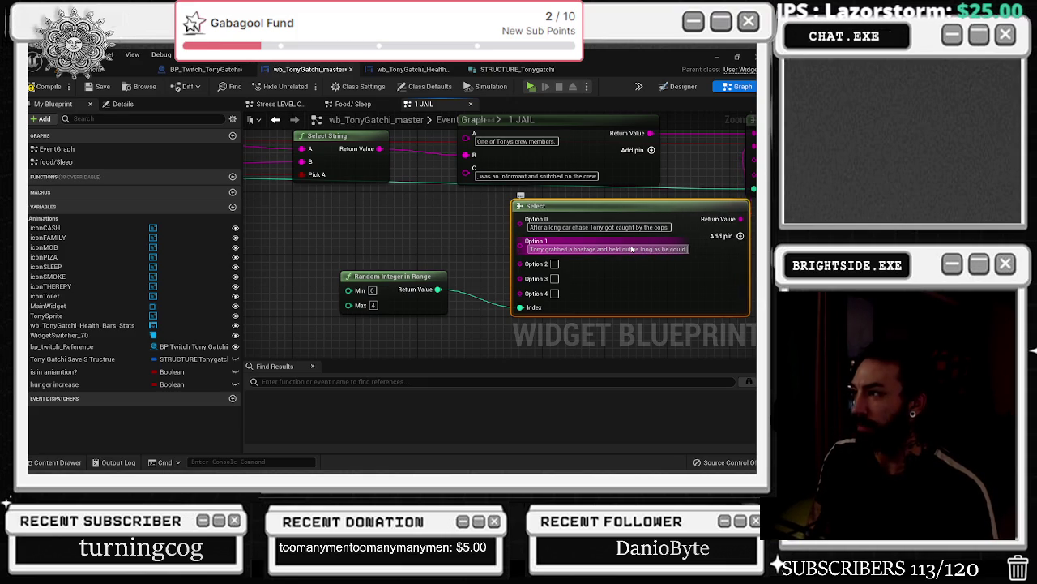
type(" before getting")
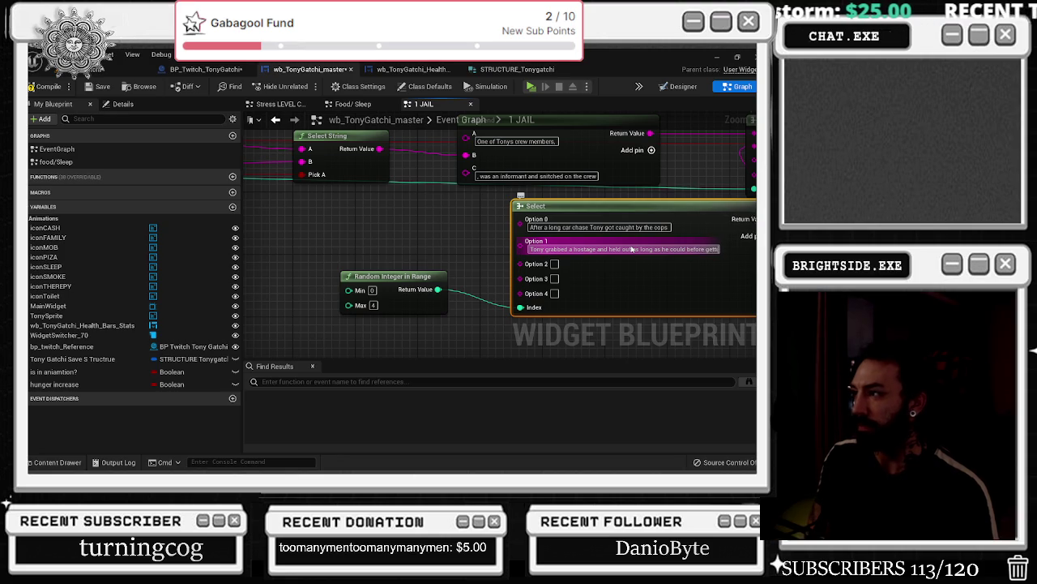
key("BackSpace")
key("BackSpace")
key("BackSpace")
type("giving up the SWAT team")
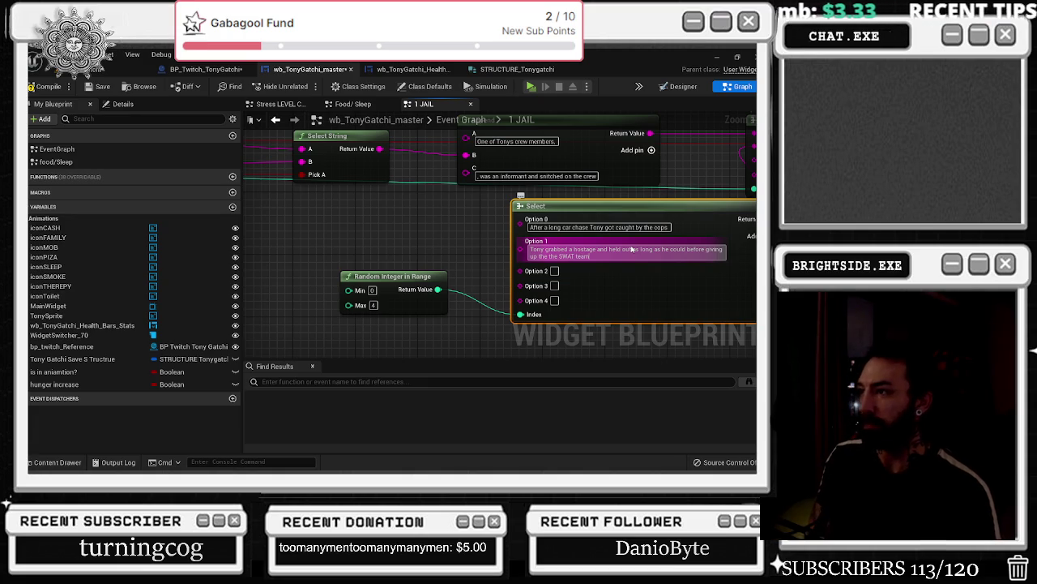
key("Return")
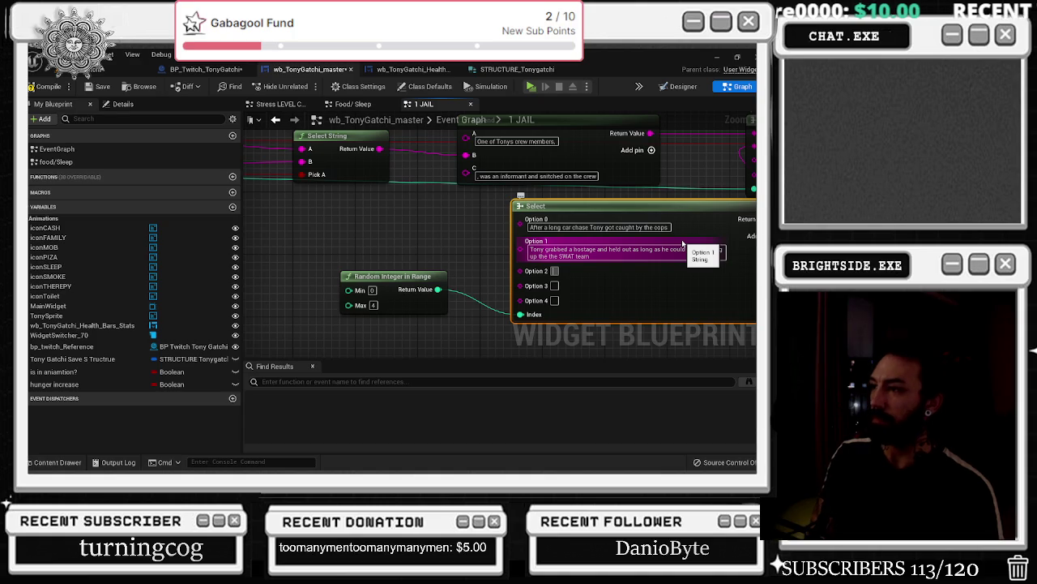
- Write Option 2's story: Tony didn't make a big scene and quietly repeats the phrase
type("ony was")
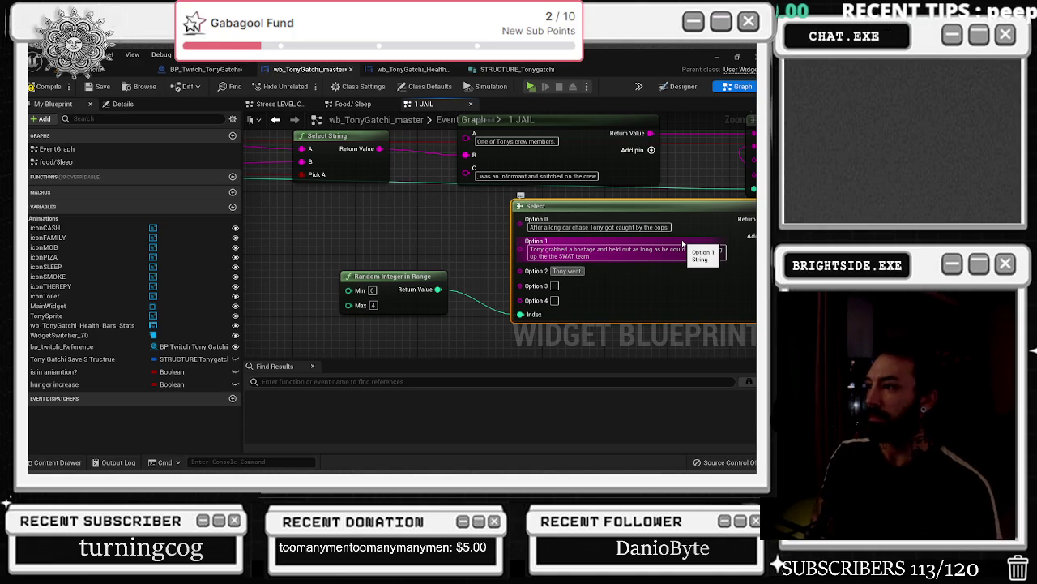
type(" tontly into the")
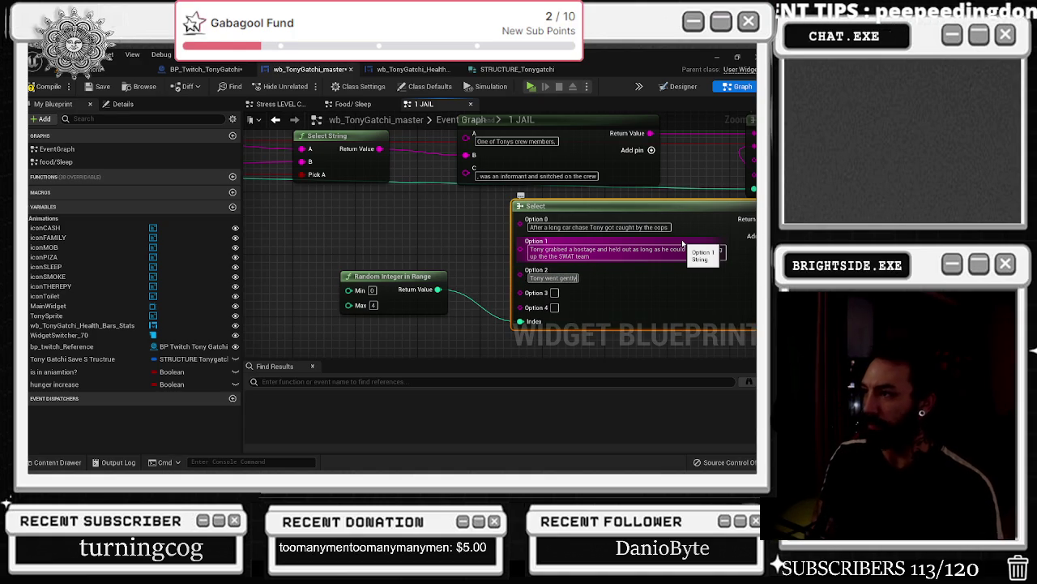
type(" cop car")
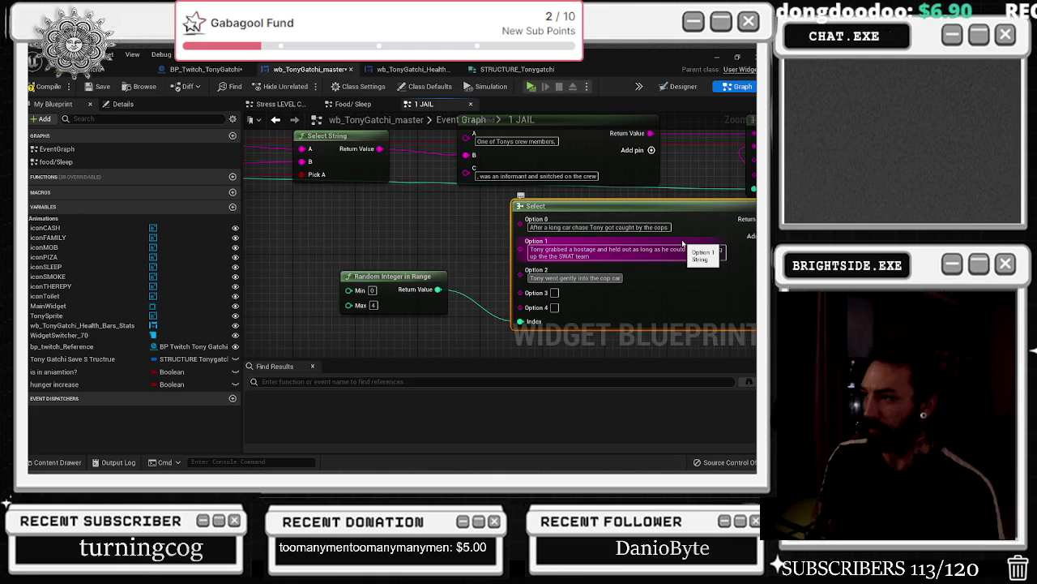
left_click(547, 278)
type("didnt make a scene")
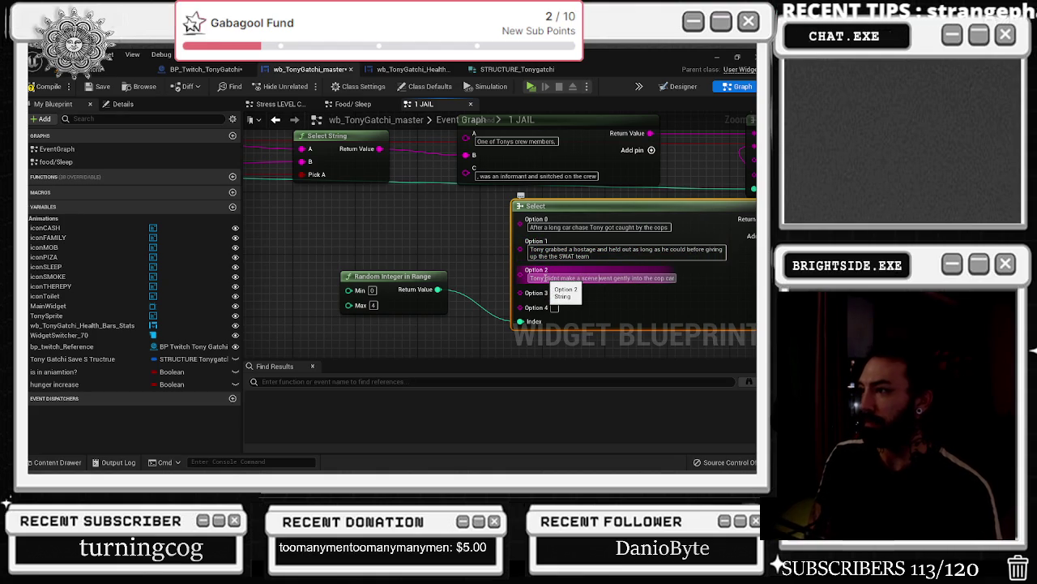
key("BackSpace")
key("BackSpace")
key("BackSpace")
type("big scene")
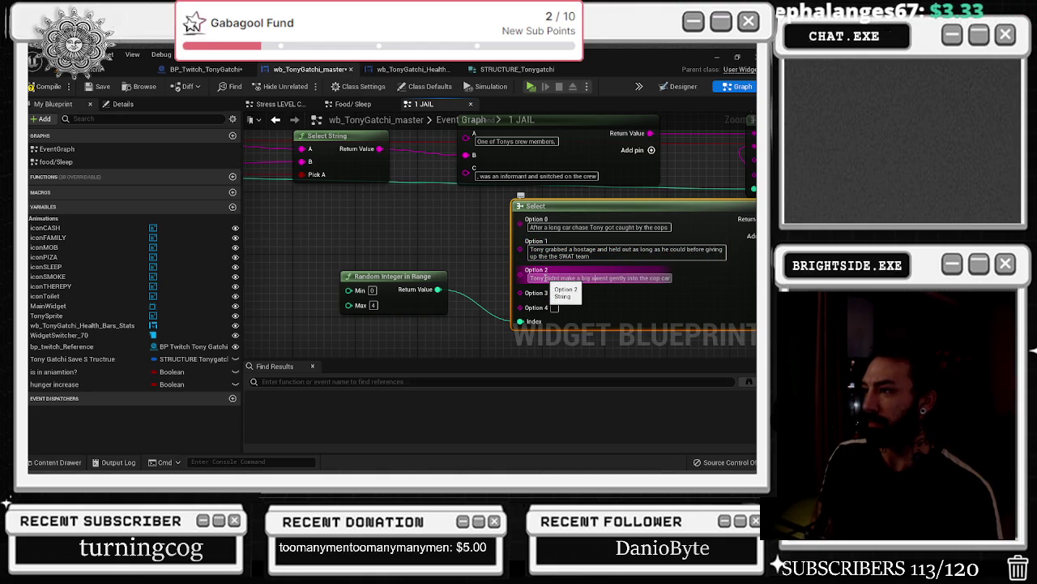
type(" and")
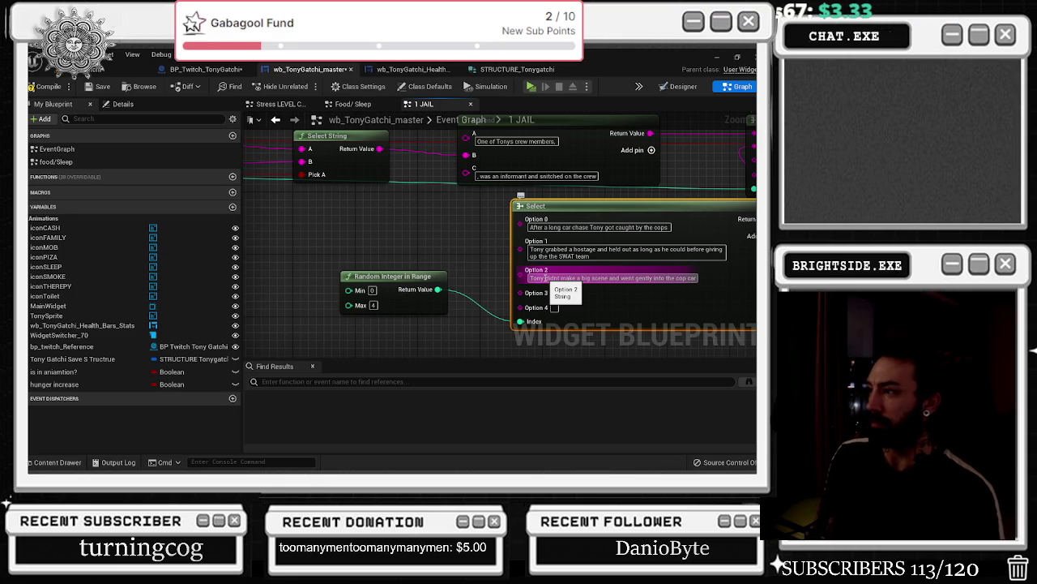
key("BackSpace")
key("BackSpace")
type("qu")
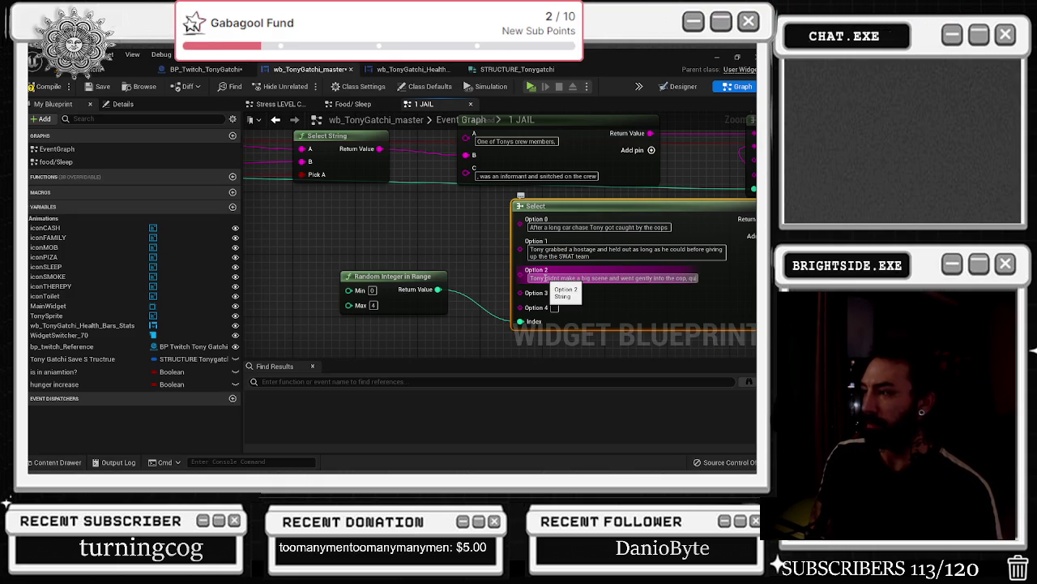
type("ietly ask")
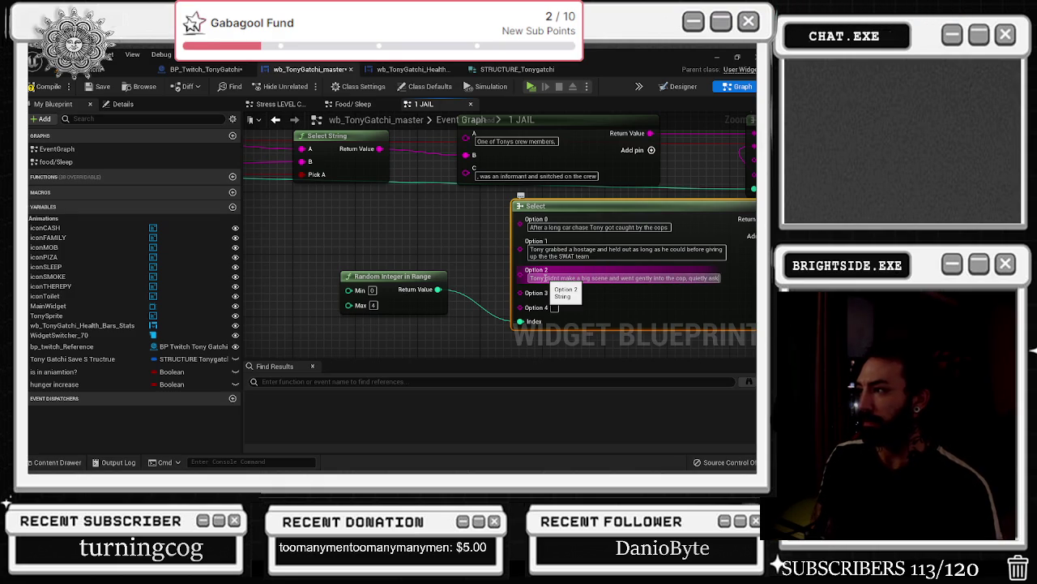
type("ing about")
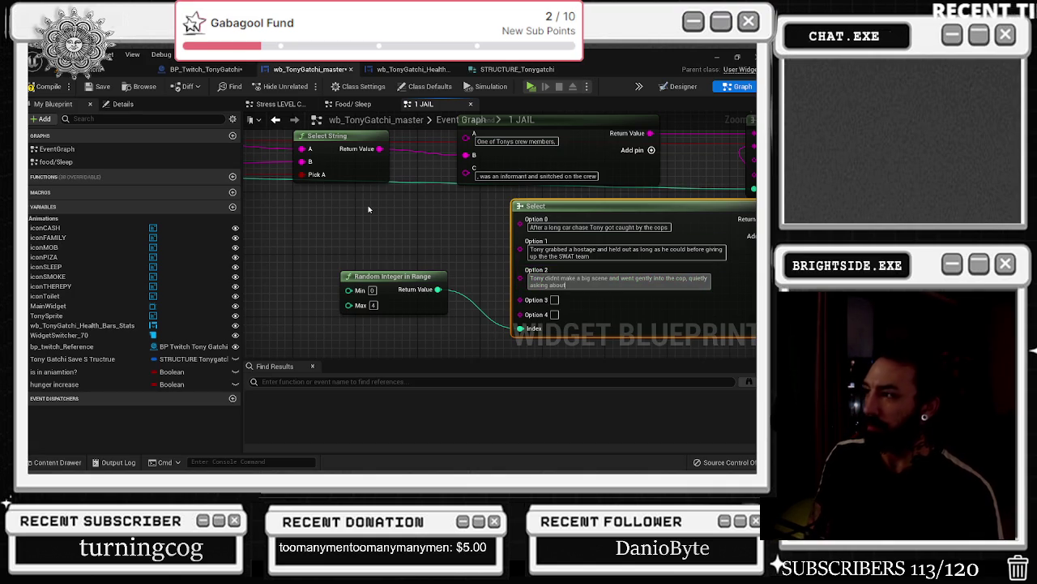
key("BackSpace")
key("BackSpace")
key("BackSpace")
type("repe")
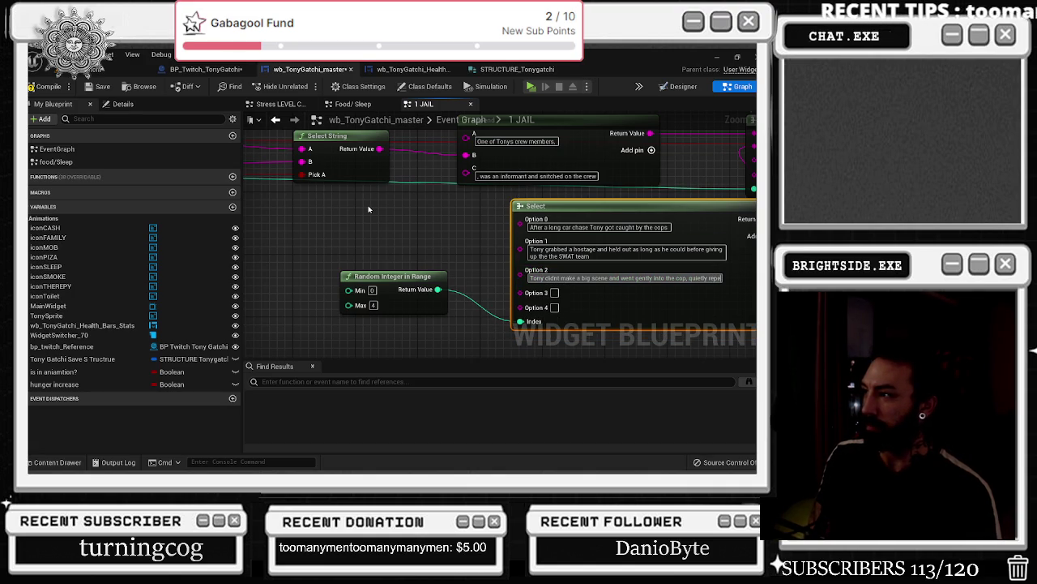
type("ats")
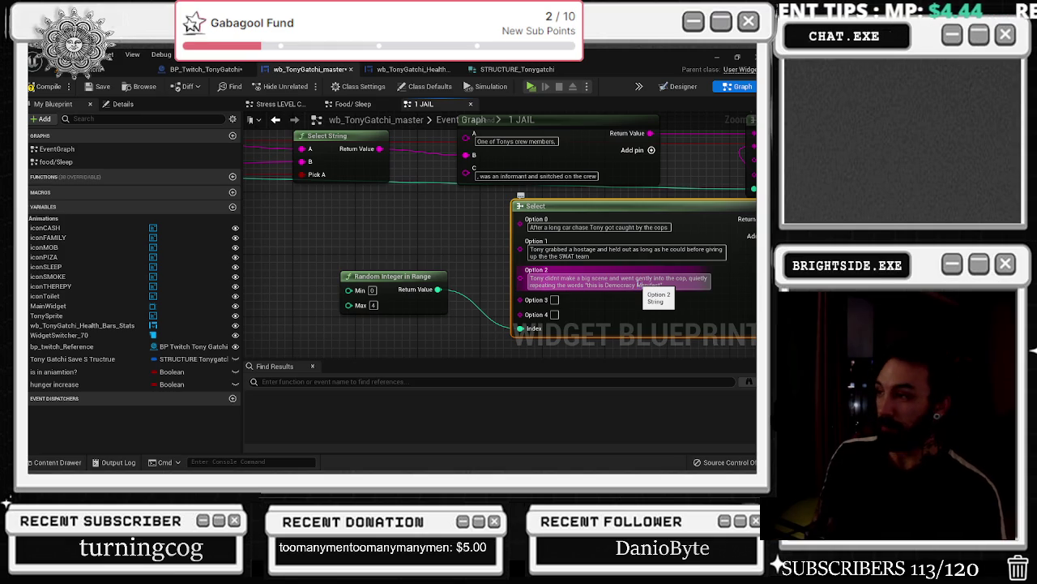
- Capitalize the T in 'This is Democracy Manifest' within Option 2
left_click(586, 285)
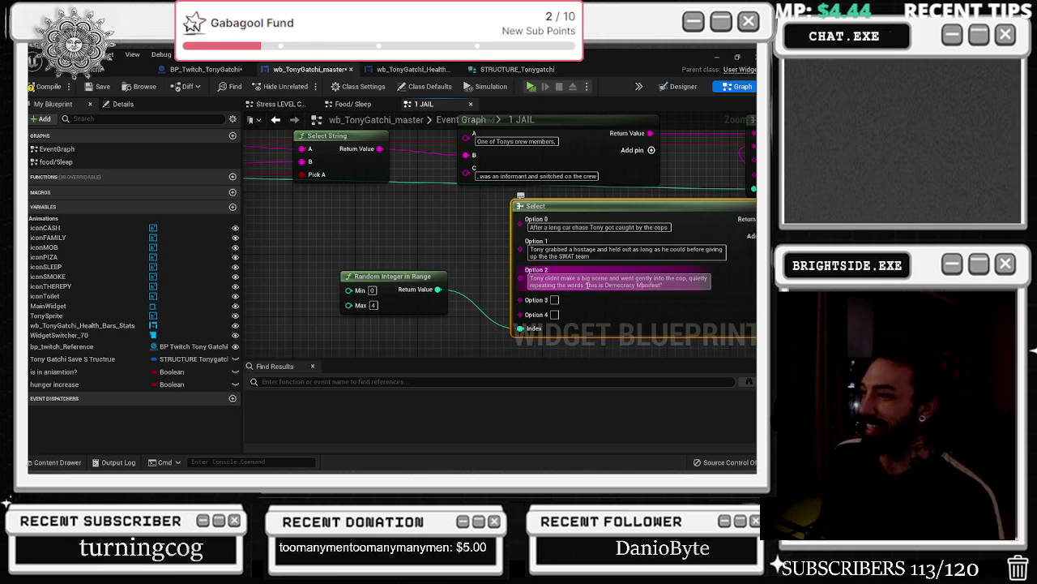
key("Delete")
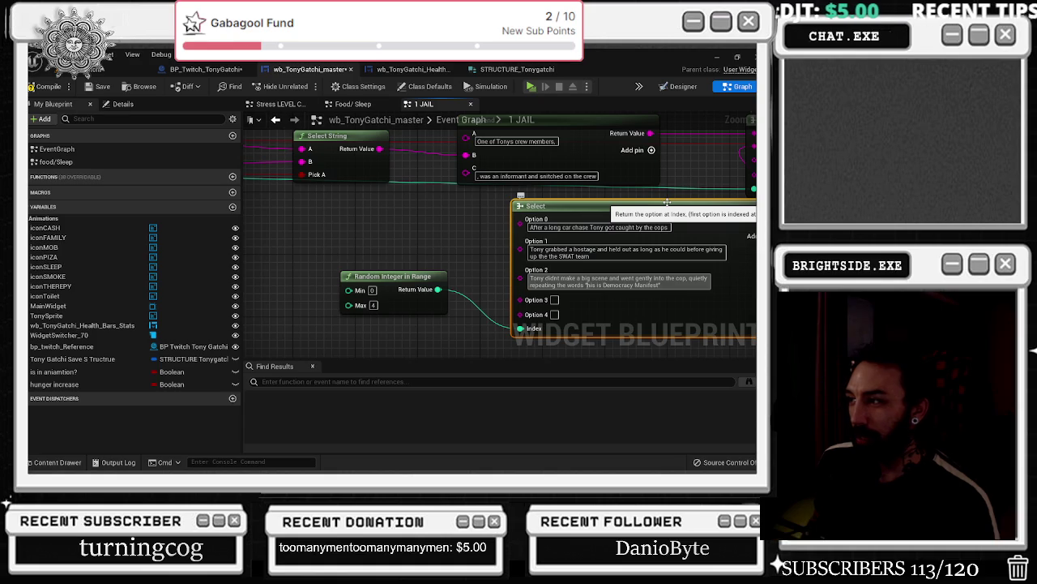
type("T")
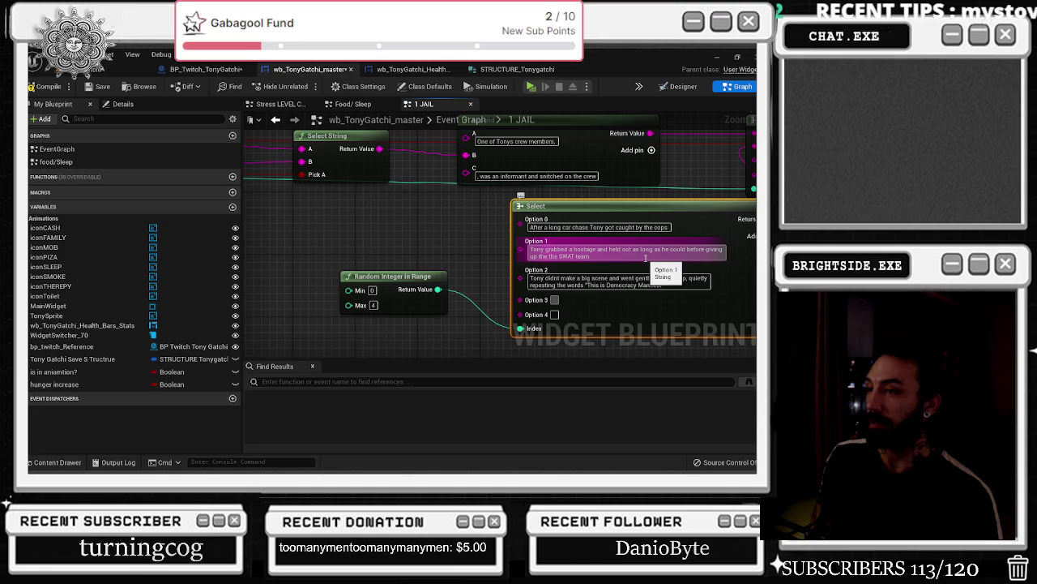
- Type Option 3's story of Tony faking a medical problem to escape at the hospital
type("ony faked")
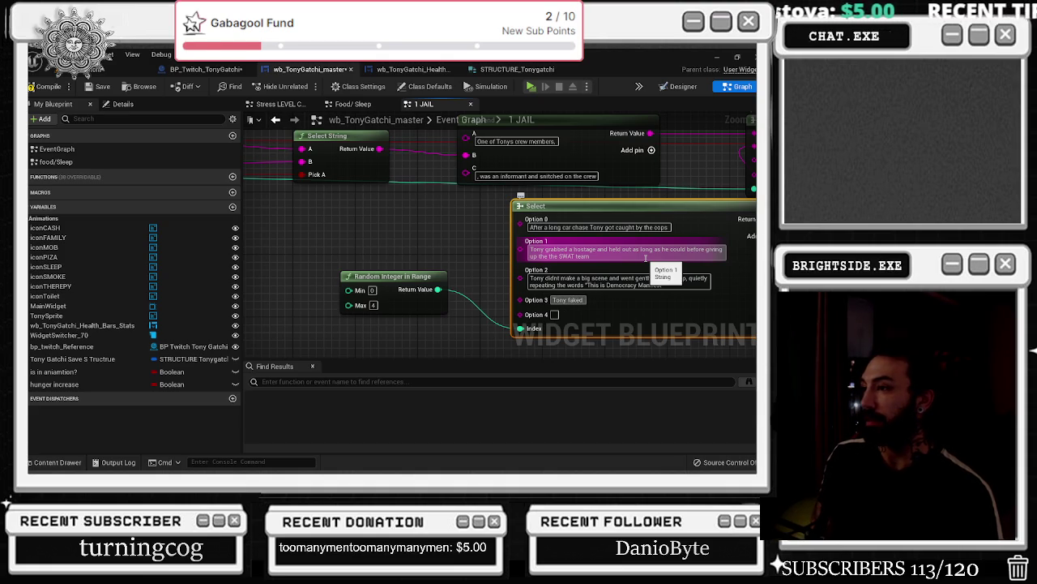
type("a me")
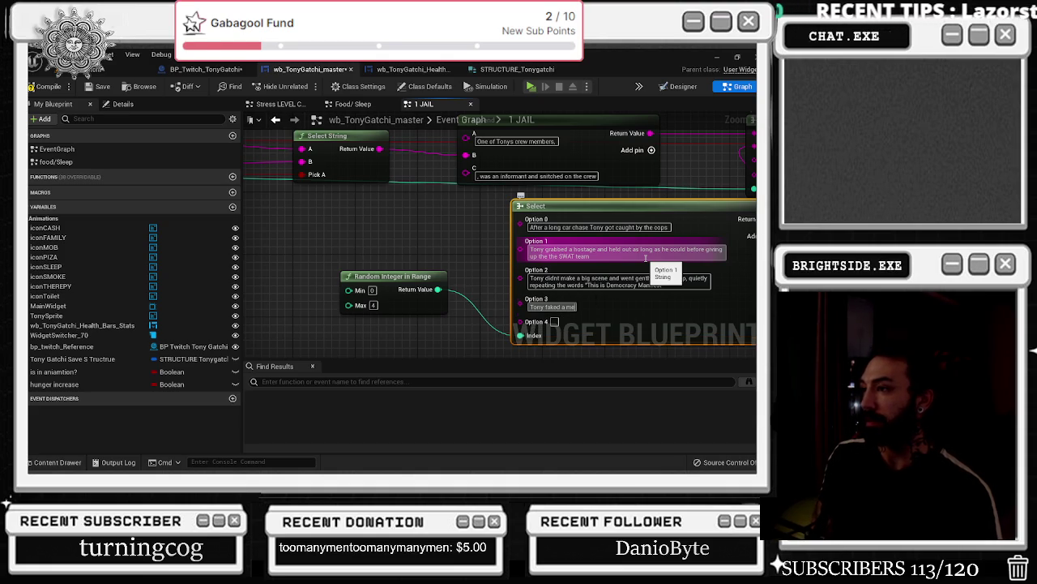
type("dica problem")
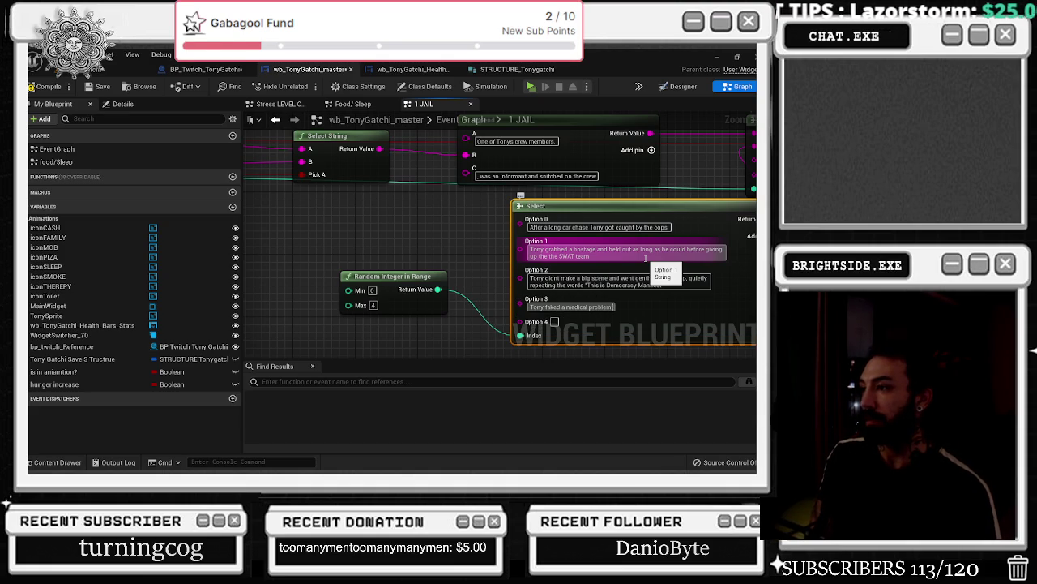
type(" and thought he ca")
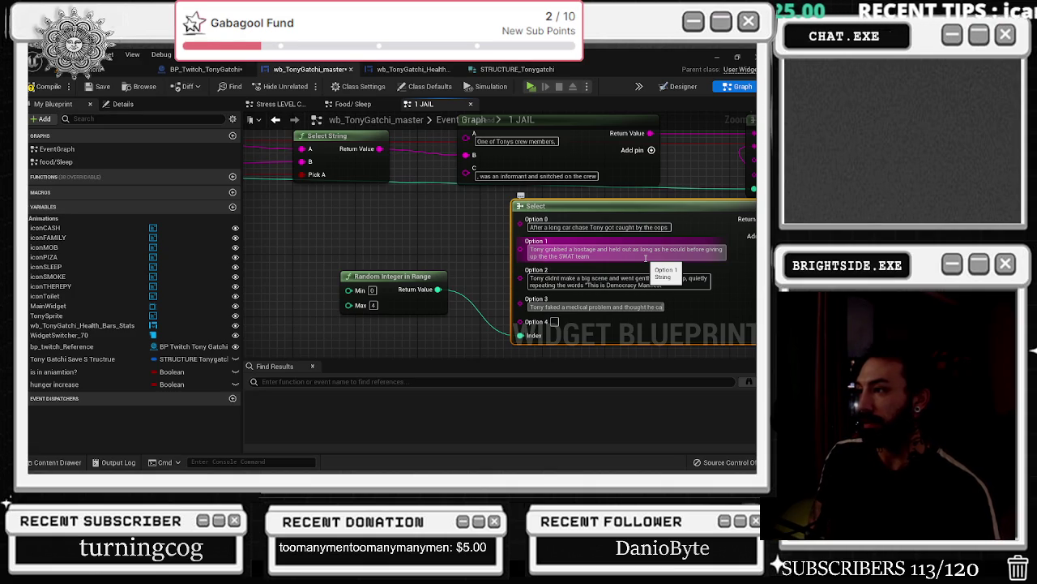
key("BackSpace")
type("ould escap")
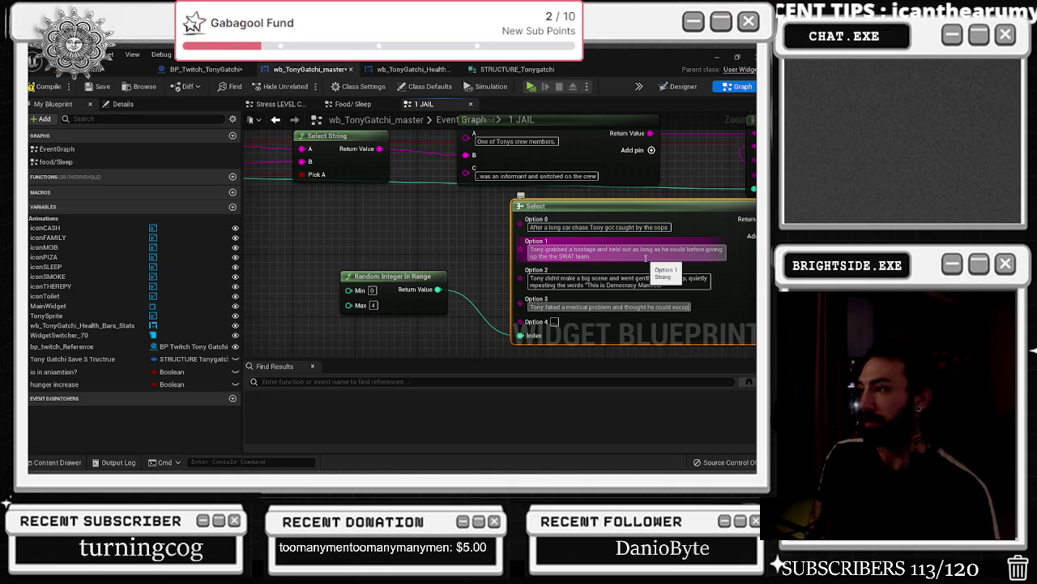
type("e at the hosp")
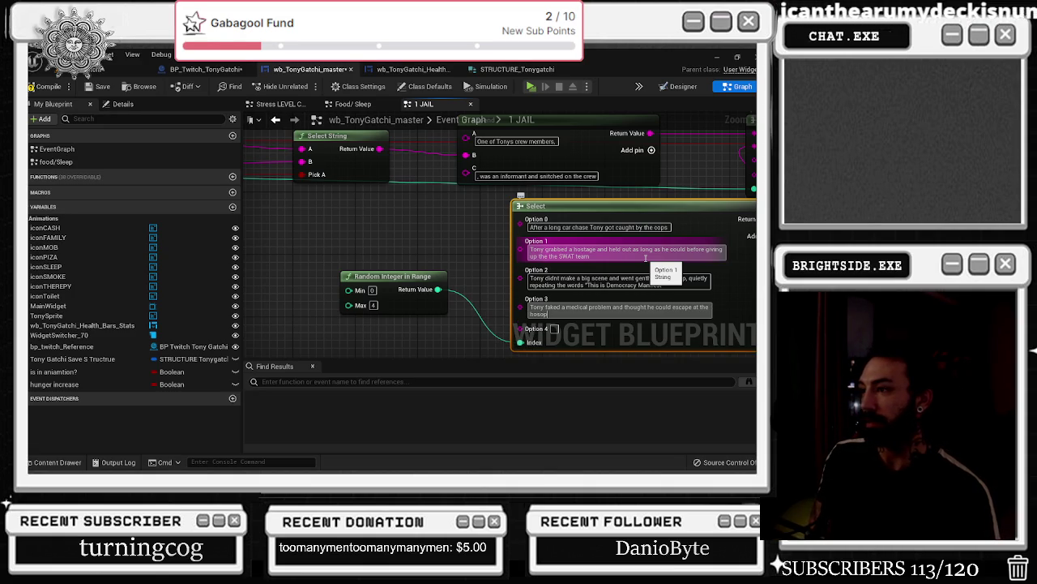
type("ital but the cops grabbed him and brought him to jail")
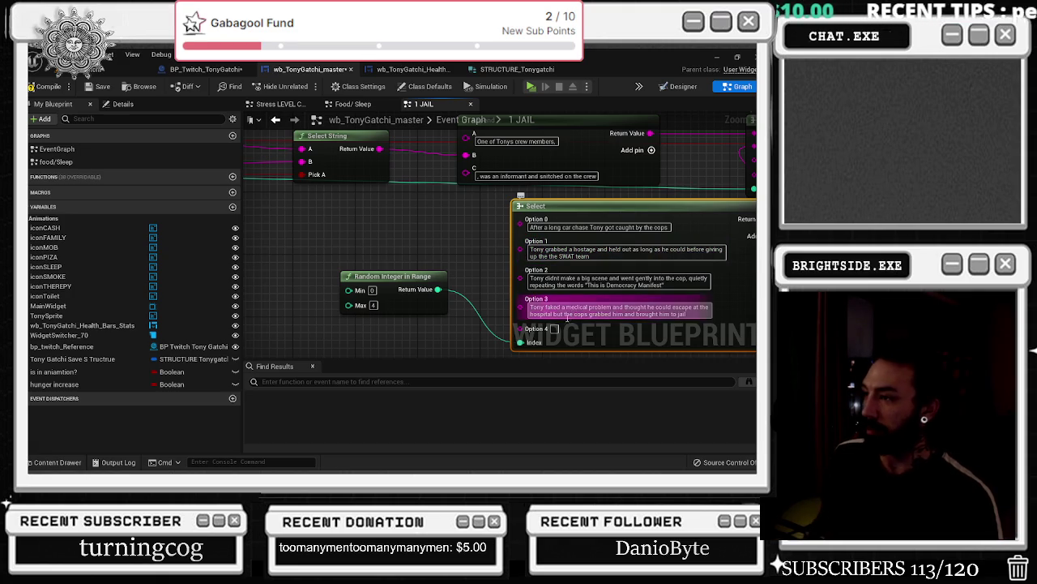
left_click_drag(442, 253, 541, 286)
scroll(541, 287, "down", 2)
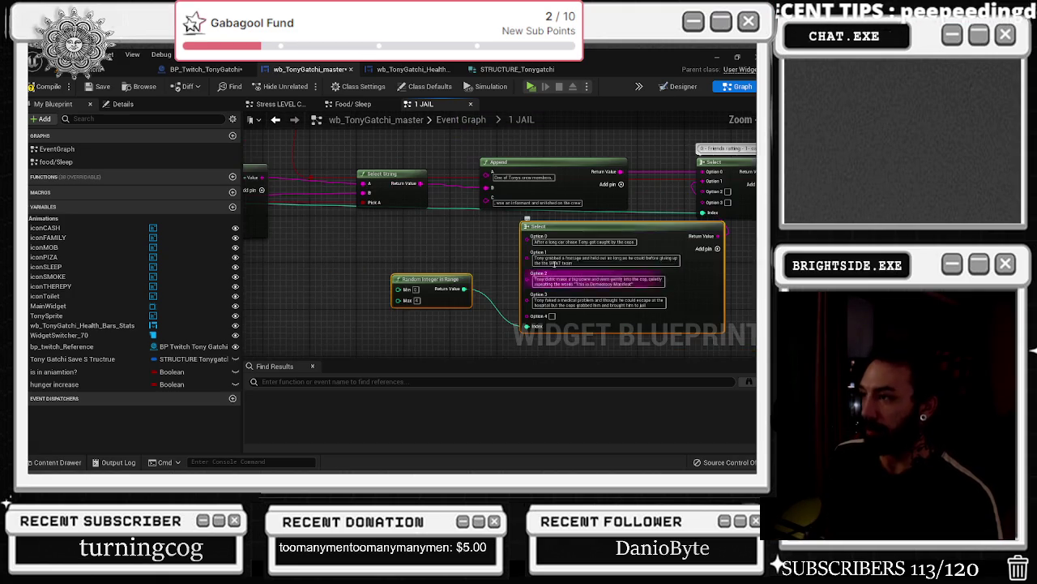
- Write Option 4: Tony jailed after failing a DUI checkpoint and police finding unregistered guns
scroll(519, 285, "up", 2)
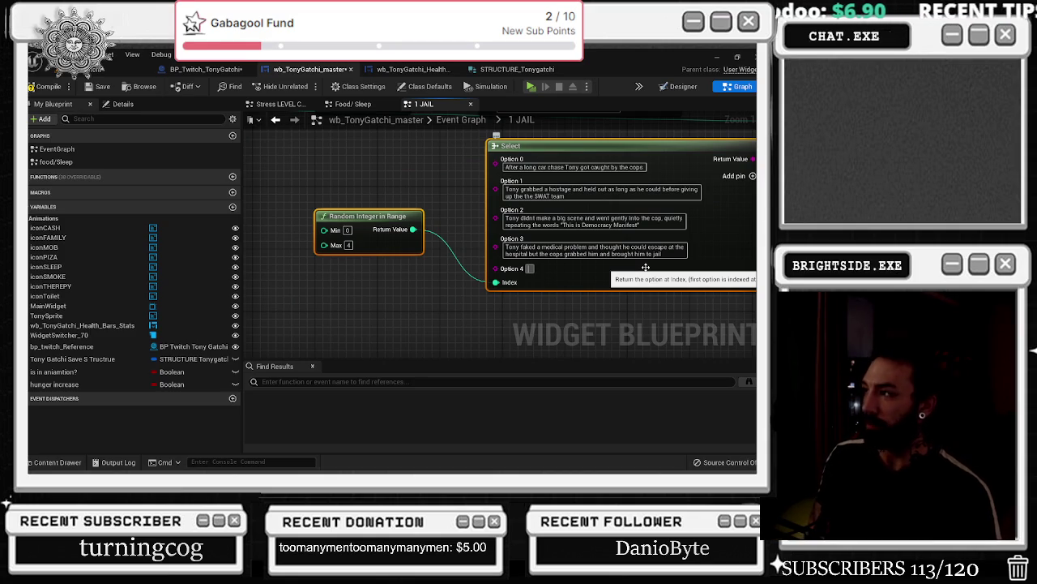
type("Tony was ca")
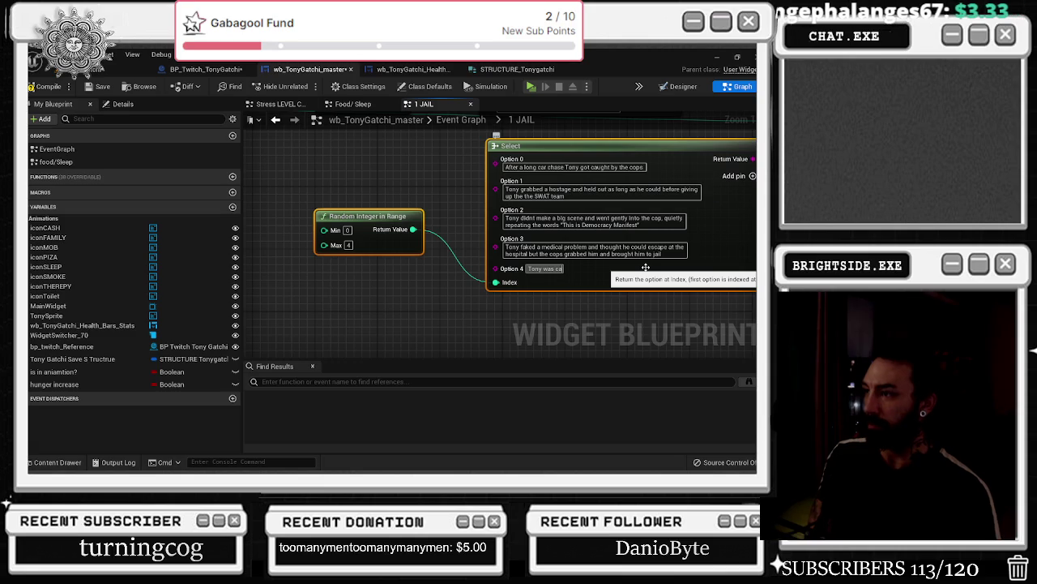
type("ught during a routin")
key("BackSpace")
key("BackSpace")
key("BackSpace")
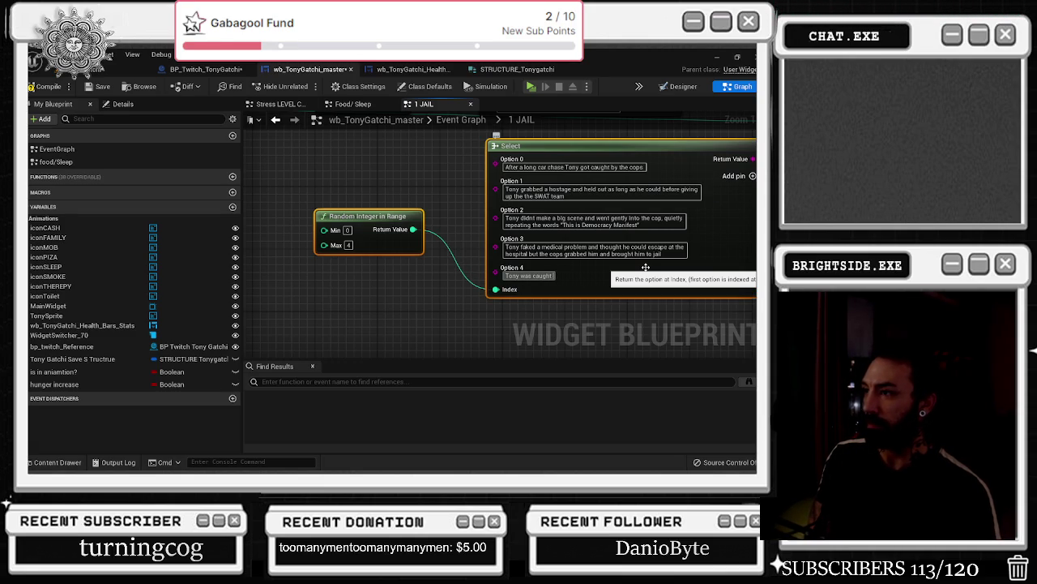
key("BackSpace")
key("BackSpace")
key("BackSpace")
type("s stroopped")
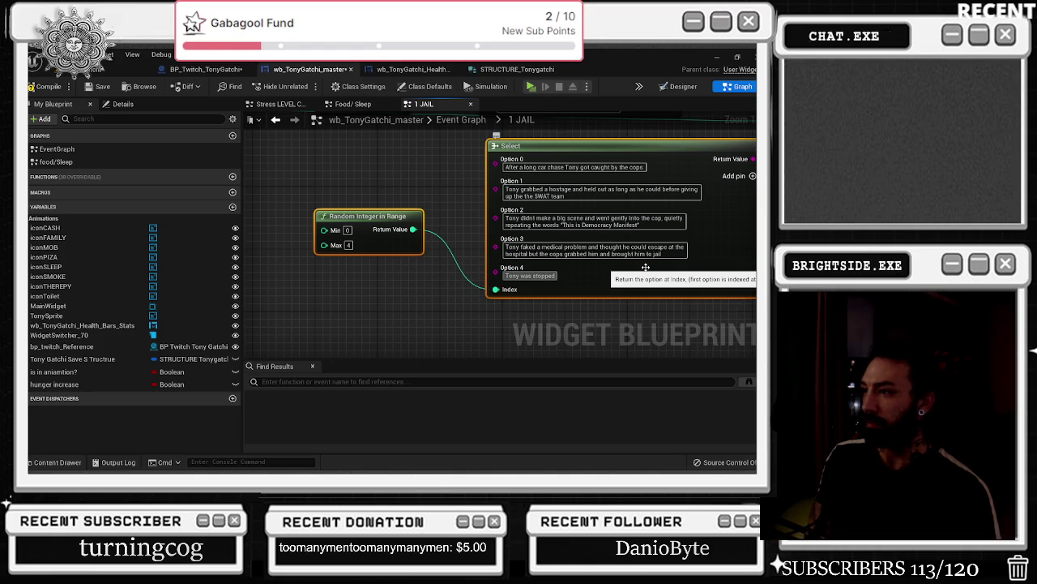
key("BackSpace")
key("BackSpace")
key("BackSpace")
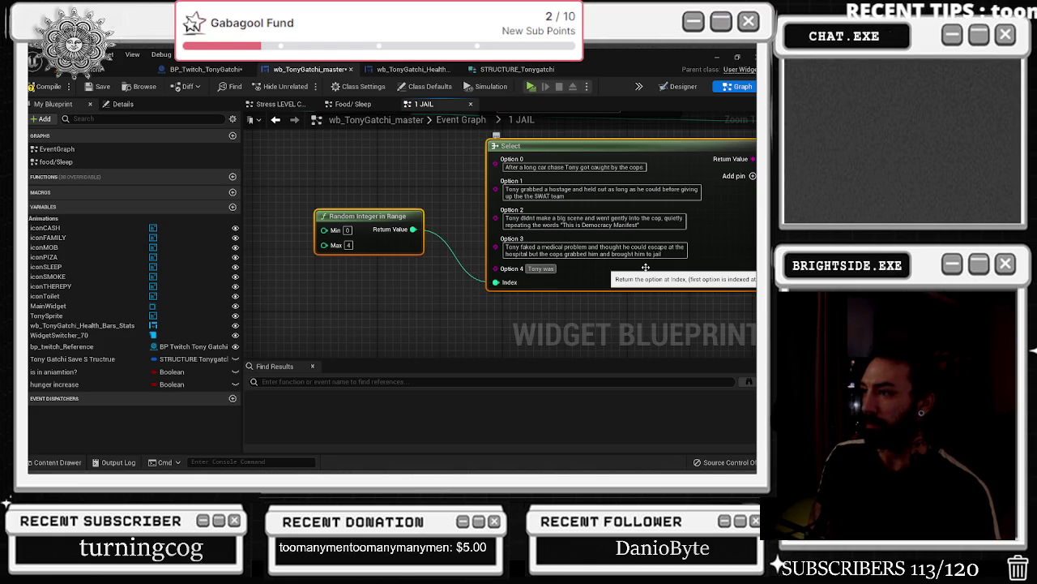
type(" brought")
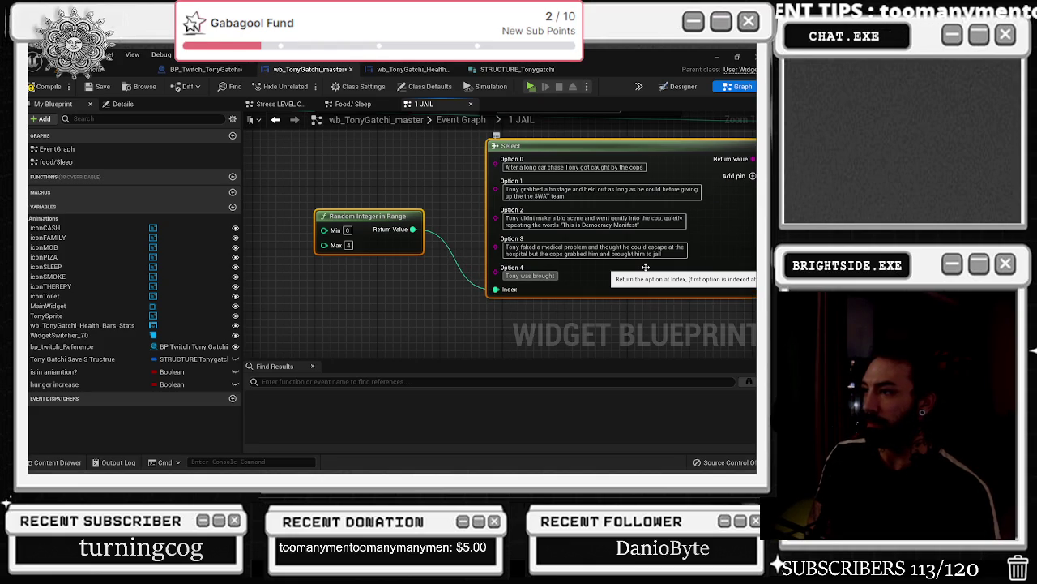
type(" into jail for question")
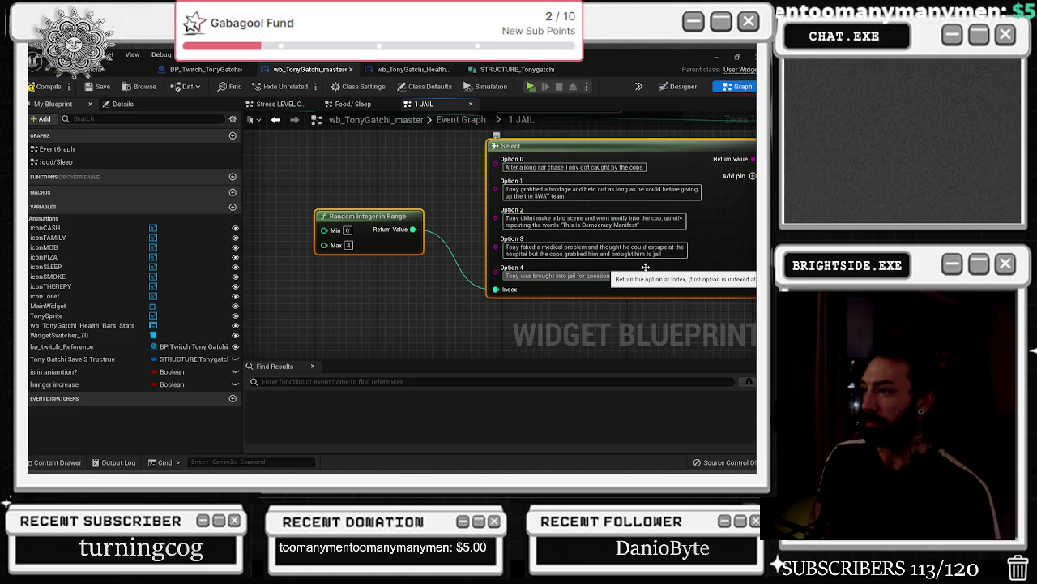
type("ing after")
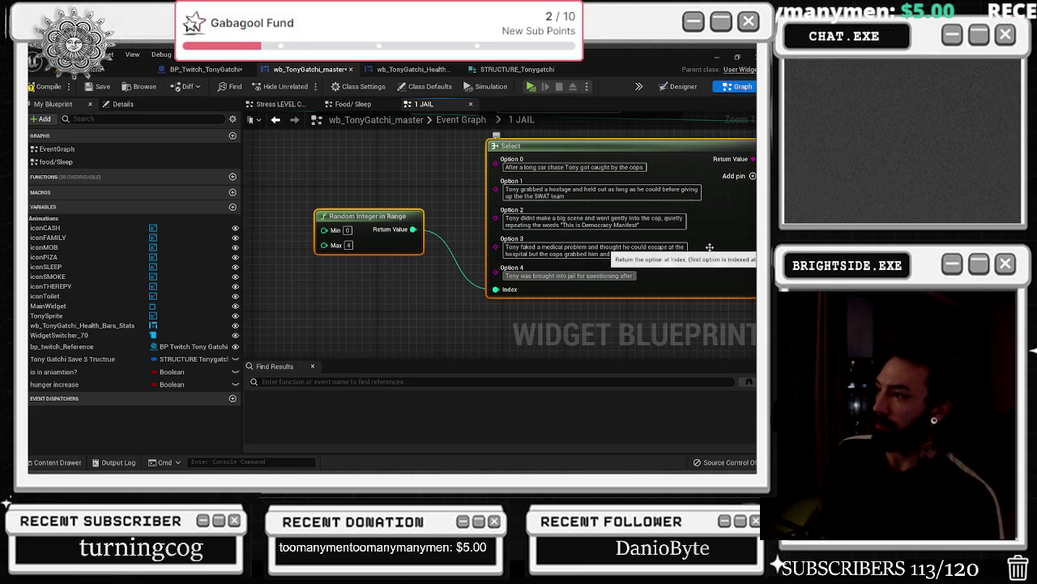
type(" a DUI checkp")
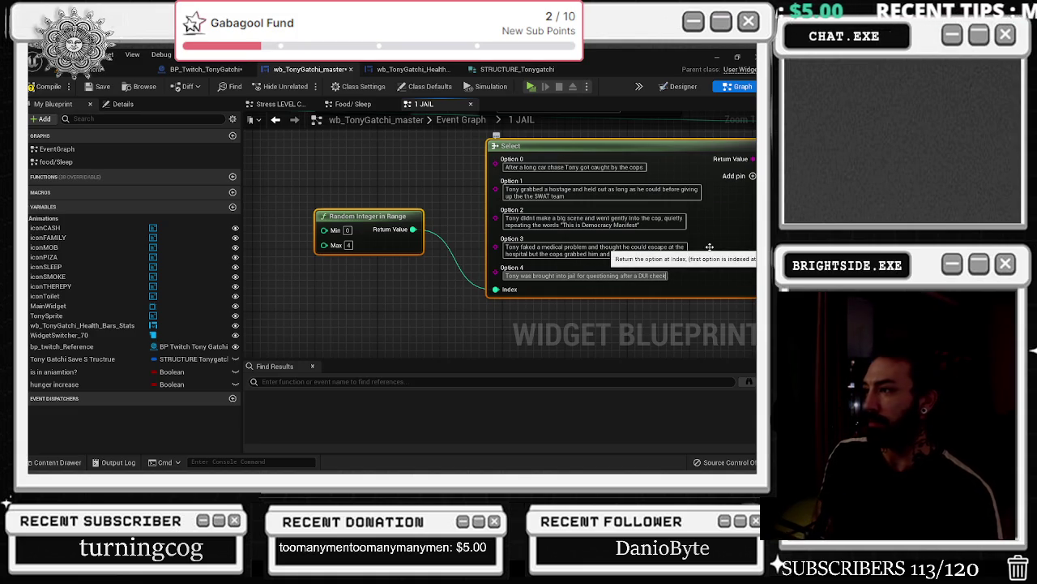
type("oint")
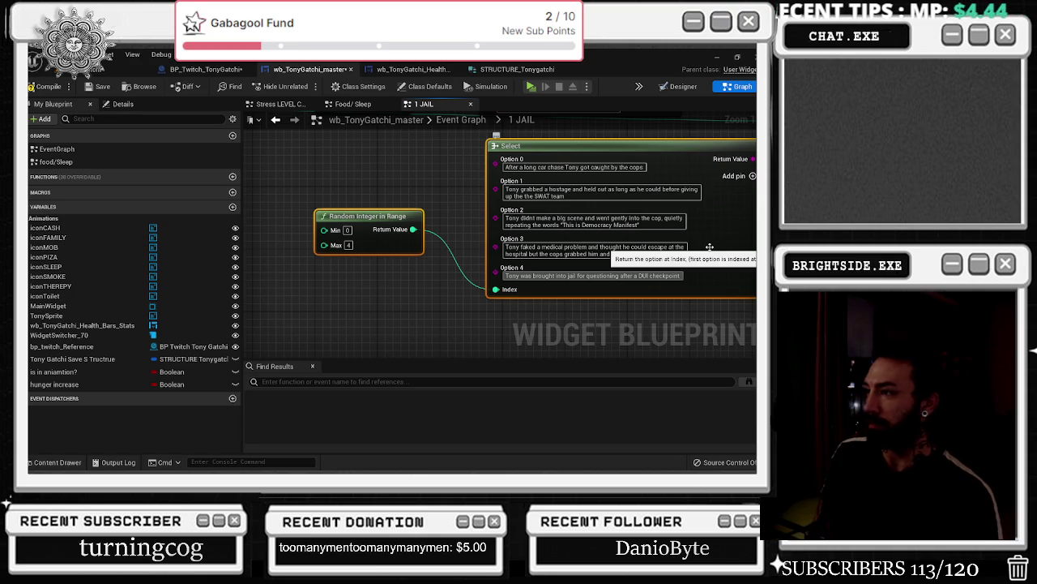
key("ctrl+Left")
key("ctrl+Left")
key("ctrl+Left")
type("failing a")
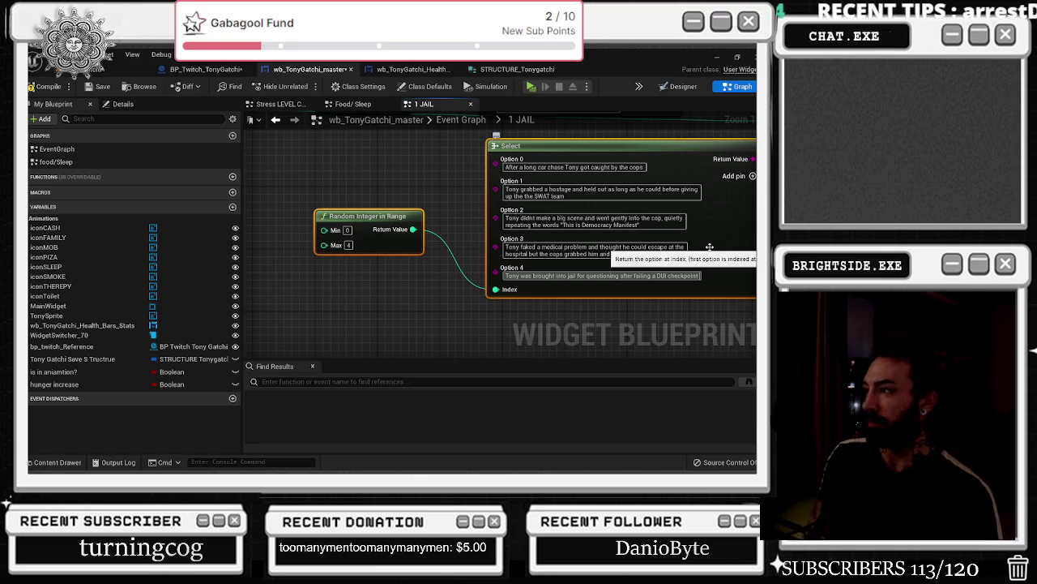
type(" DUI checkpoint and then they found g")
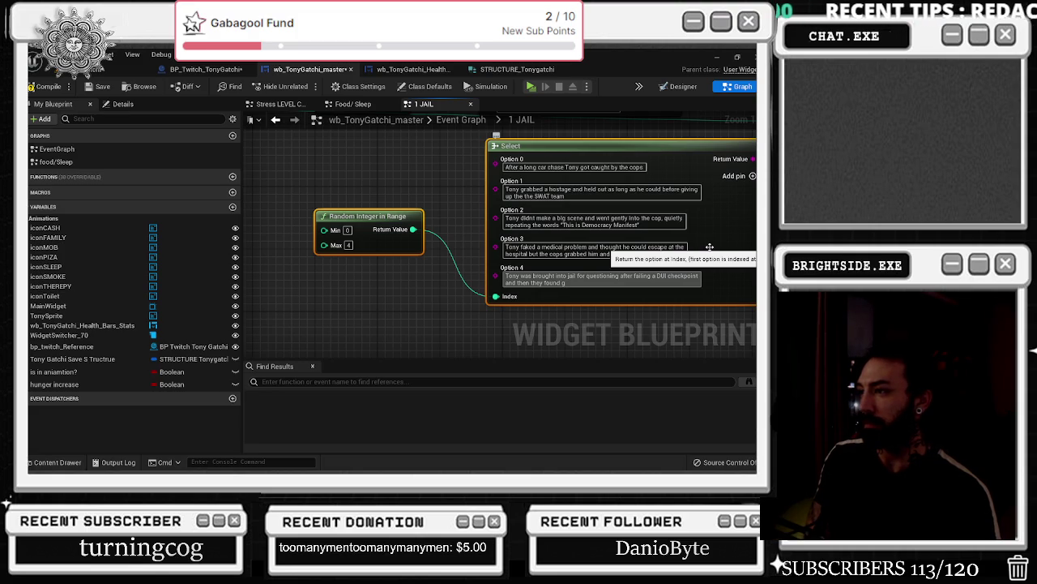
type("d guns on his person")
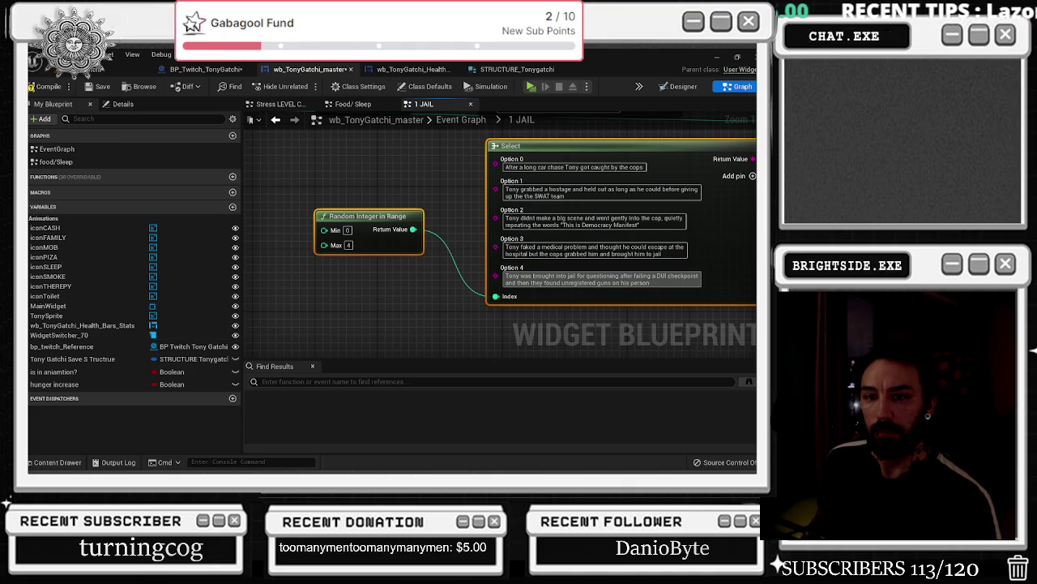
key("alt+Tab")
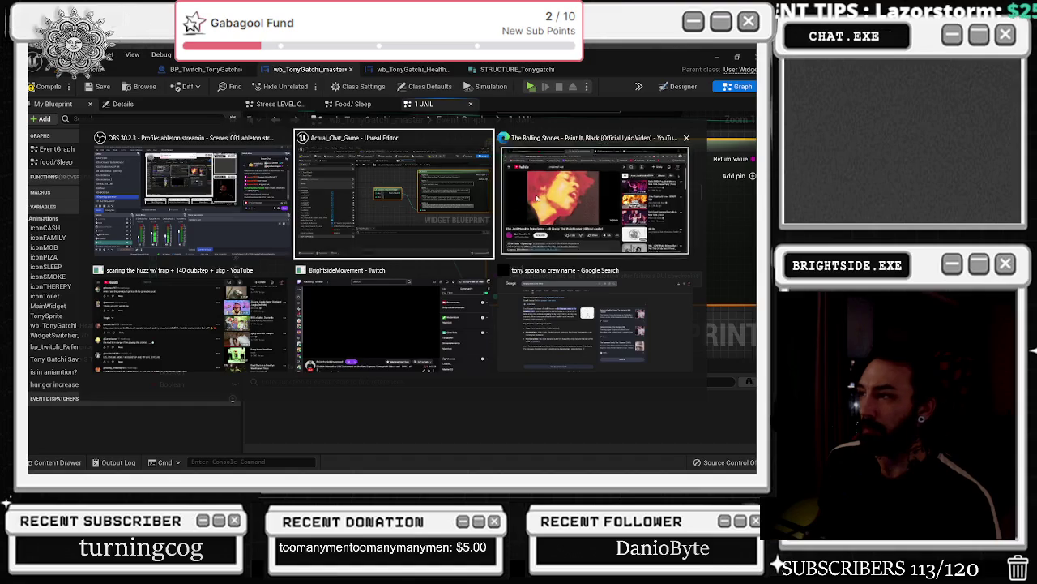
- Search YouTube in the browser for 'california dreamin', then return to Unreal
left_click(528, 232)
scroll(529, 232, "down", 2)
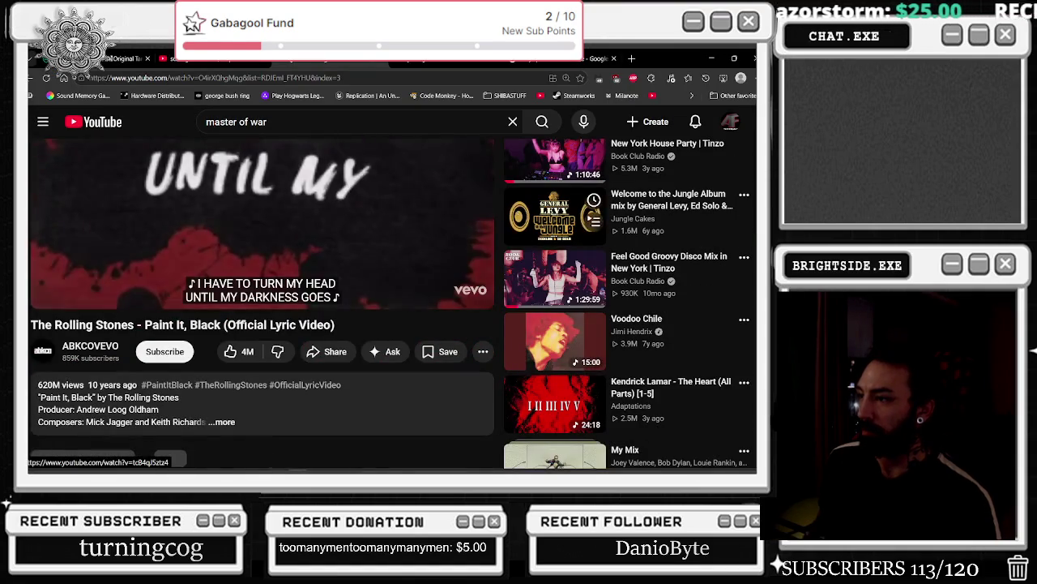
left_click(366, 126)
type("calido")
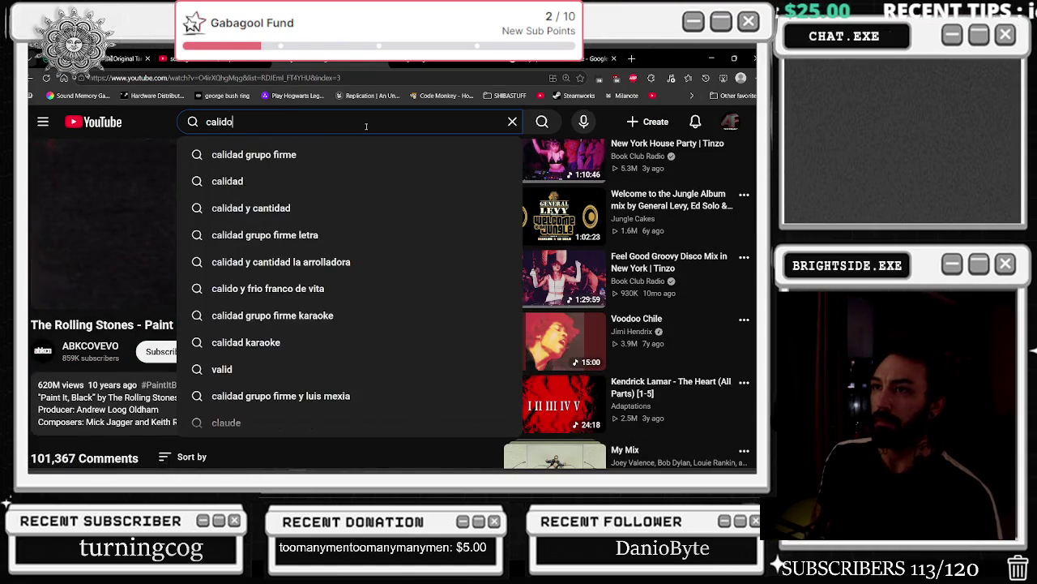
key("BackSpace")
key("BackSpace")
type("fornia dreamin")
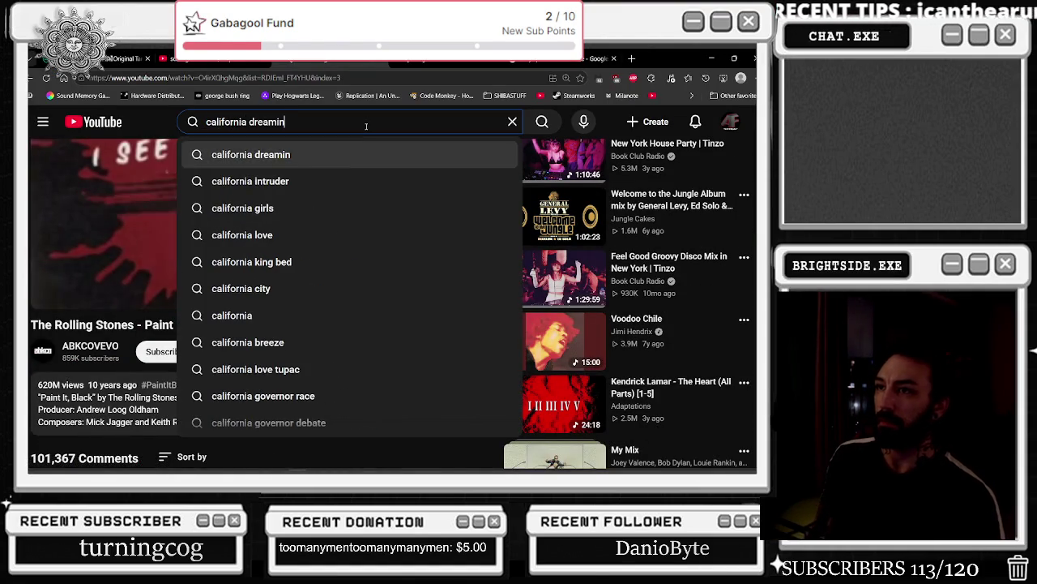
key("Return")
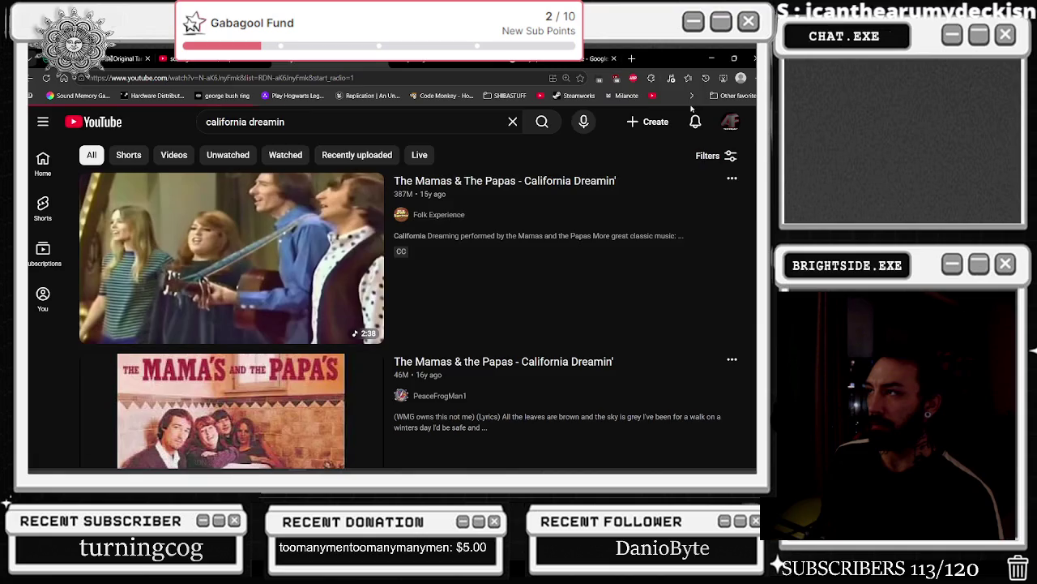
key("alt+Tab")
- Write Option 2's story about Tony skipping his taxes for 10 years and landing in jail
left_click_drag(368, 216, 393, 192)
scroll(304, 234, "down", 1)
left_click_drag(304, 234, 206, 315)
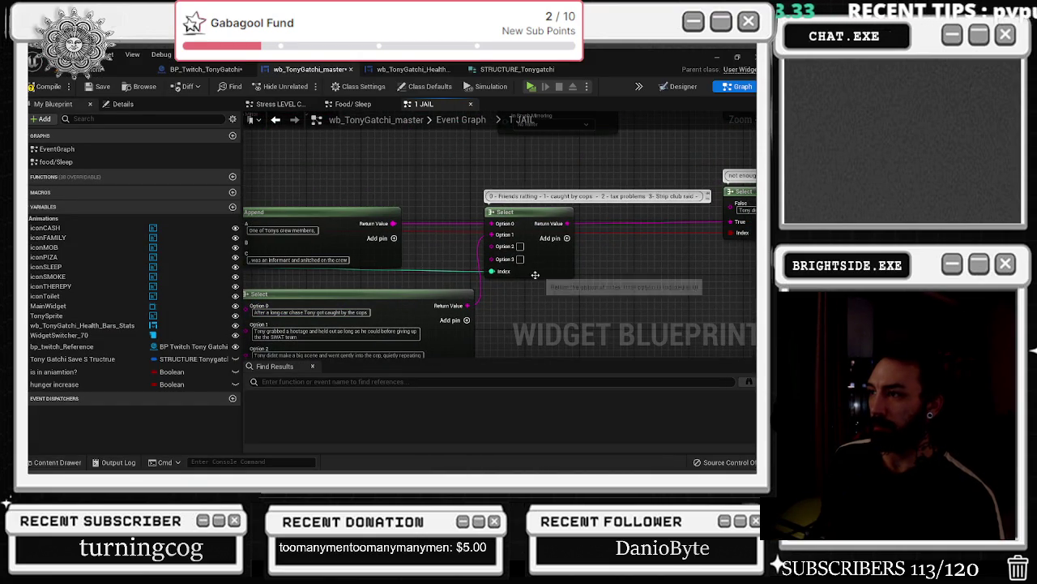
scroll(500, 280, "down", 1)
left_click(535, 240)
left_click_drag(520, 251, 459, 222)
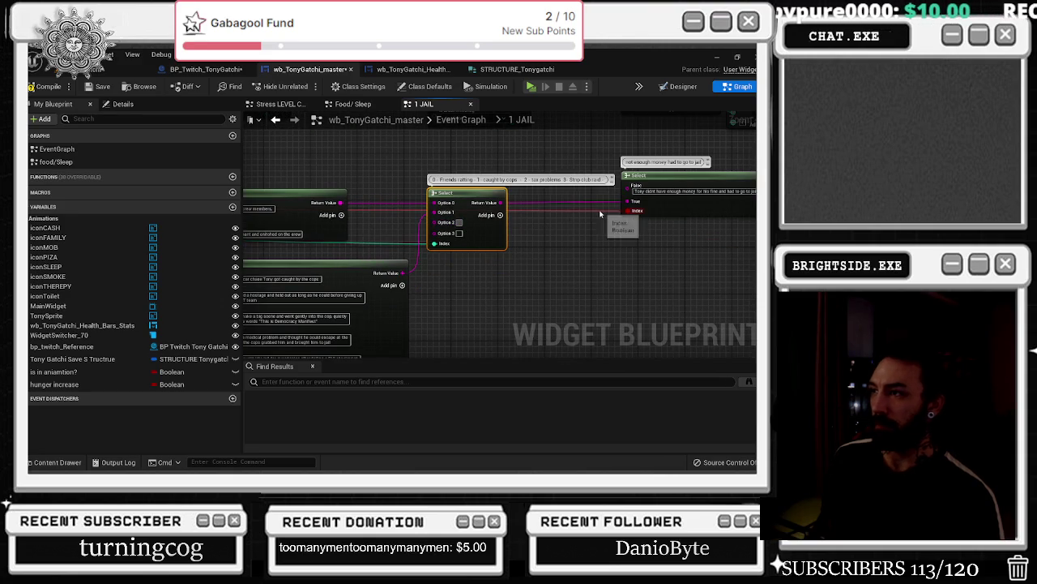
type("skipped out")
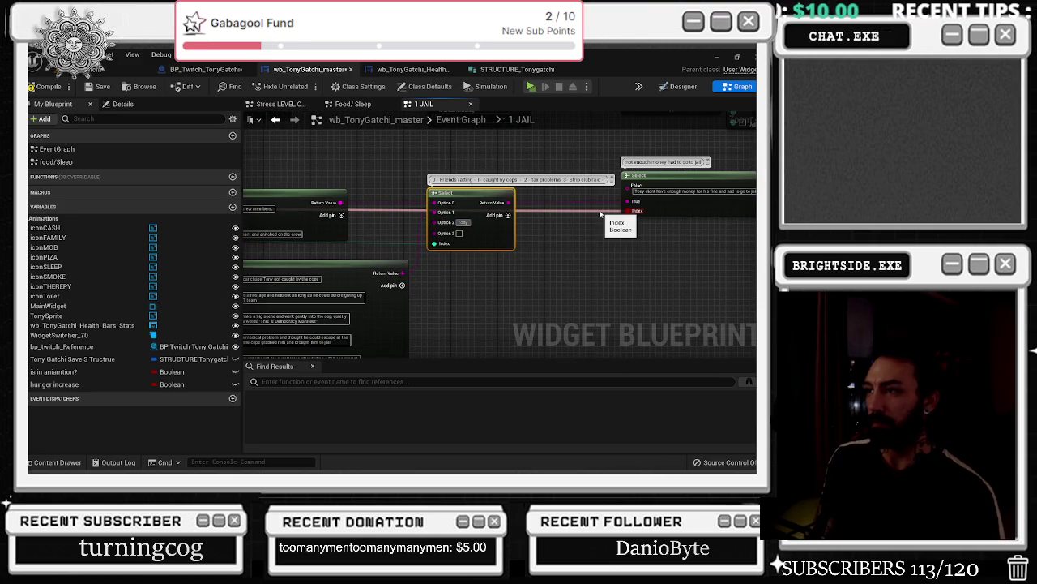
key("BackSpace")
key("BackSpace")
key("BackSpace")
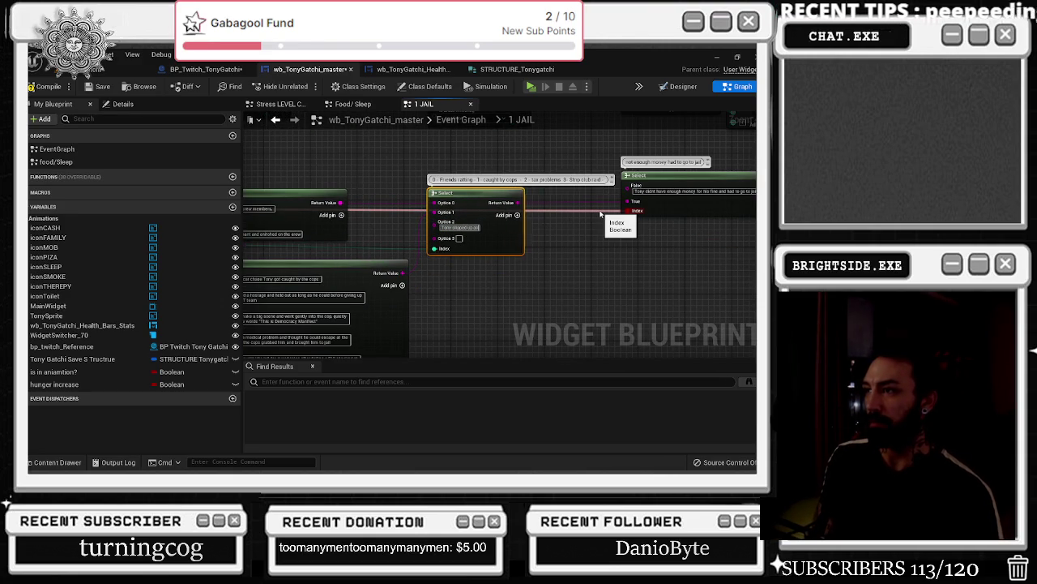
type("s lack of")
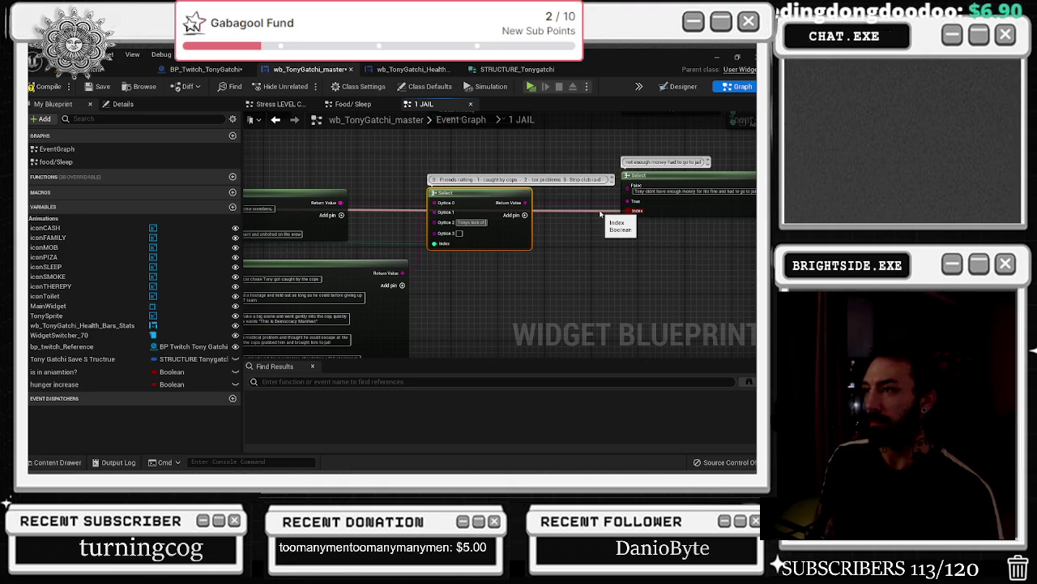
type(" f")
type("roper")
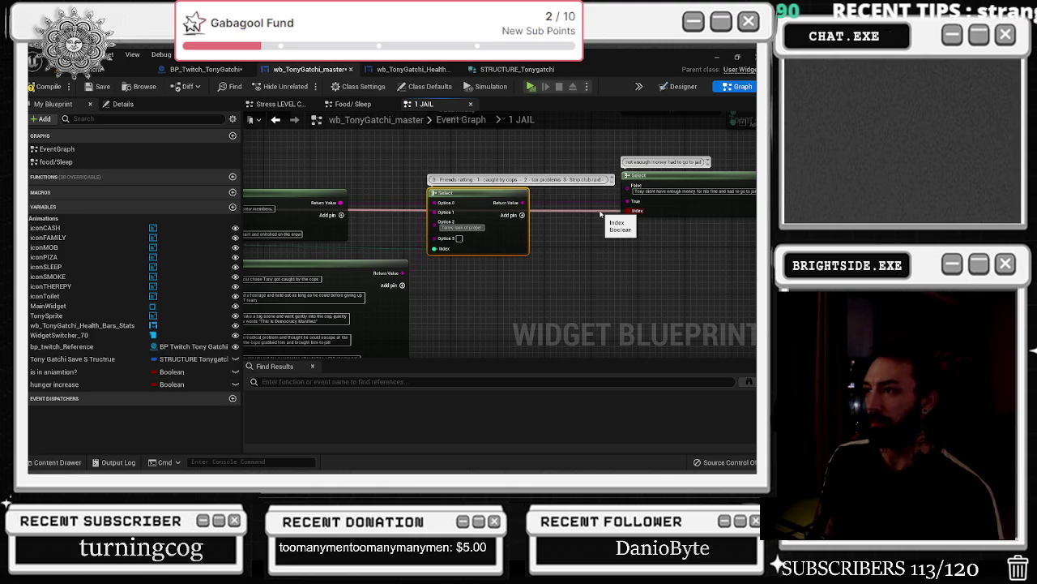
type(" tax")
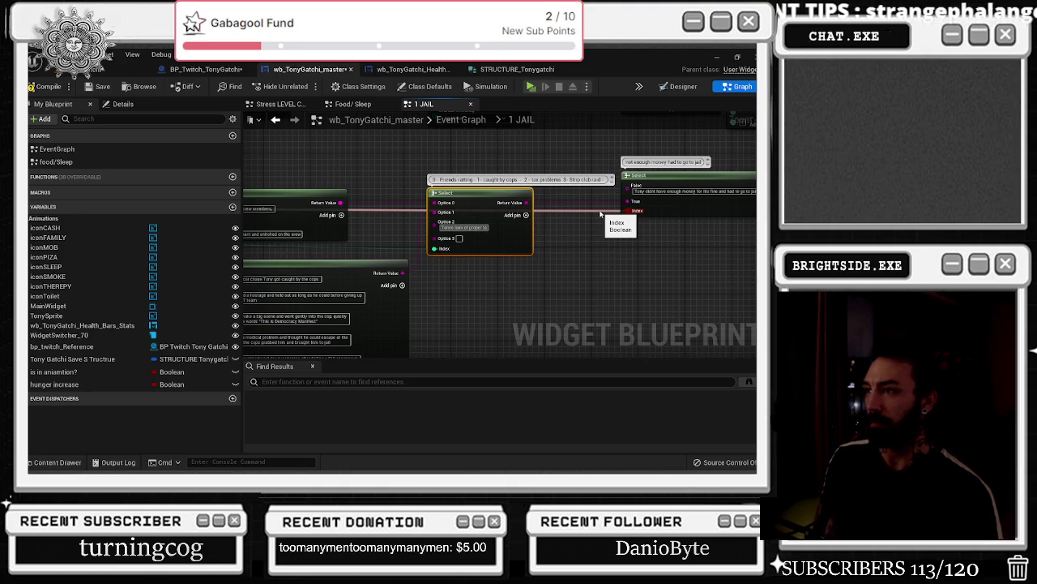
key("Return")
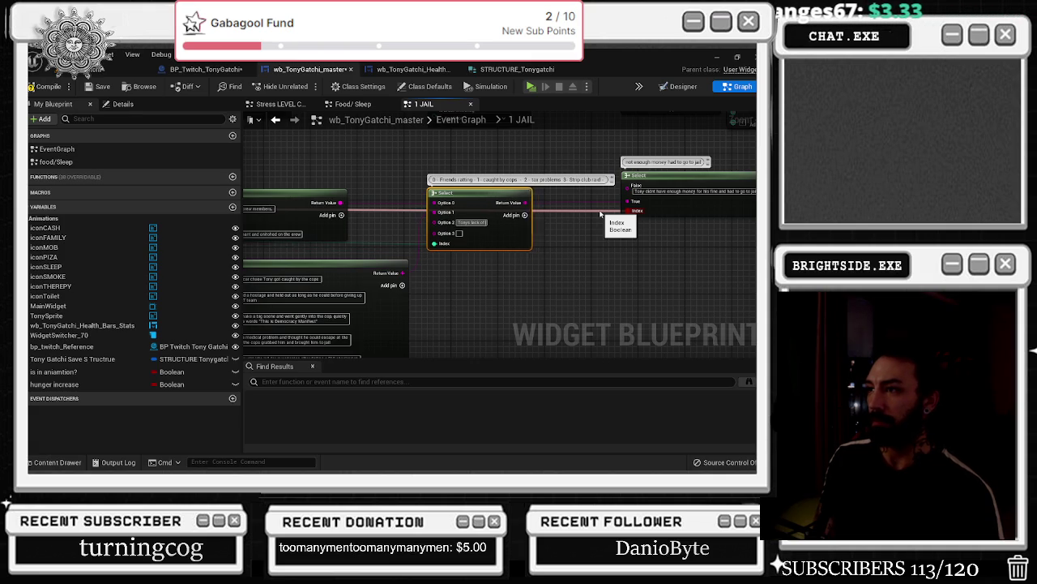
type("fel")
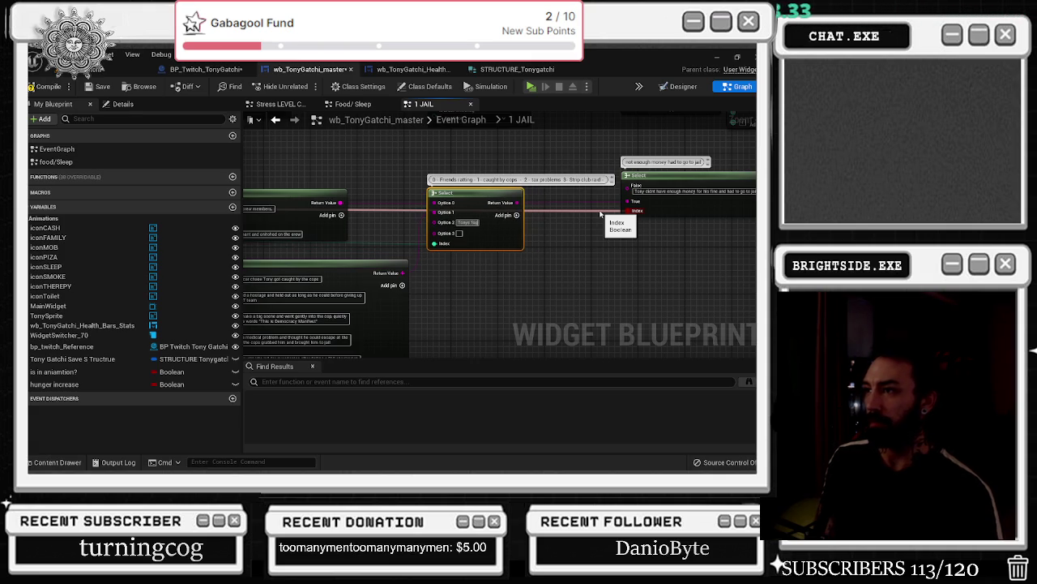
type("got to pay fo")
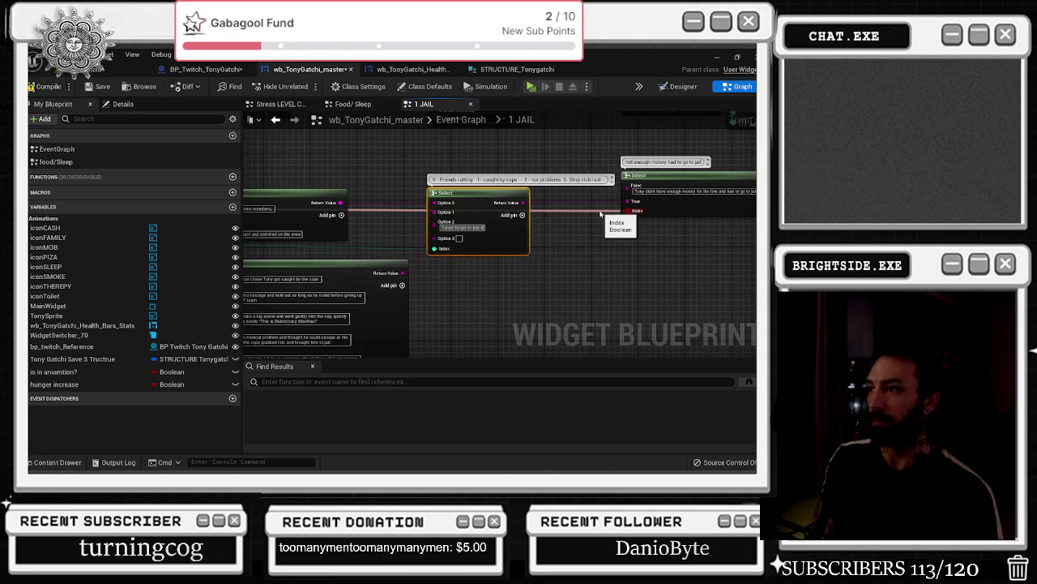
type("r food")
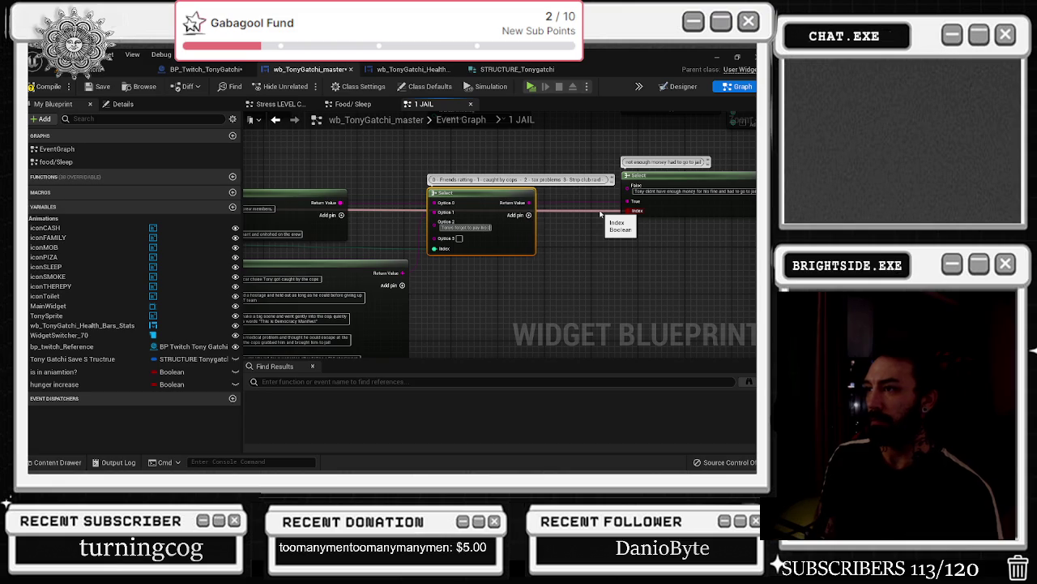
type(" for this lad")
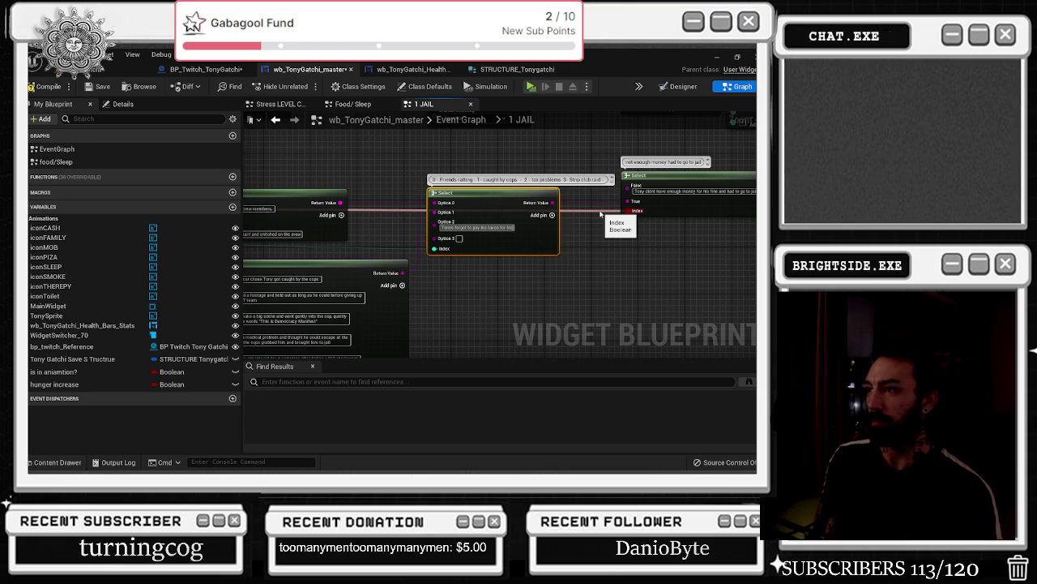
type("t 10 years a")
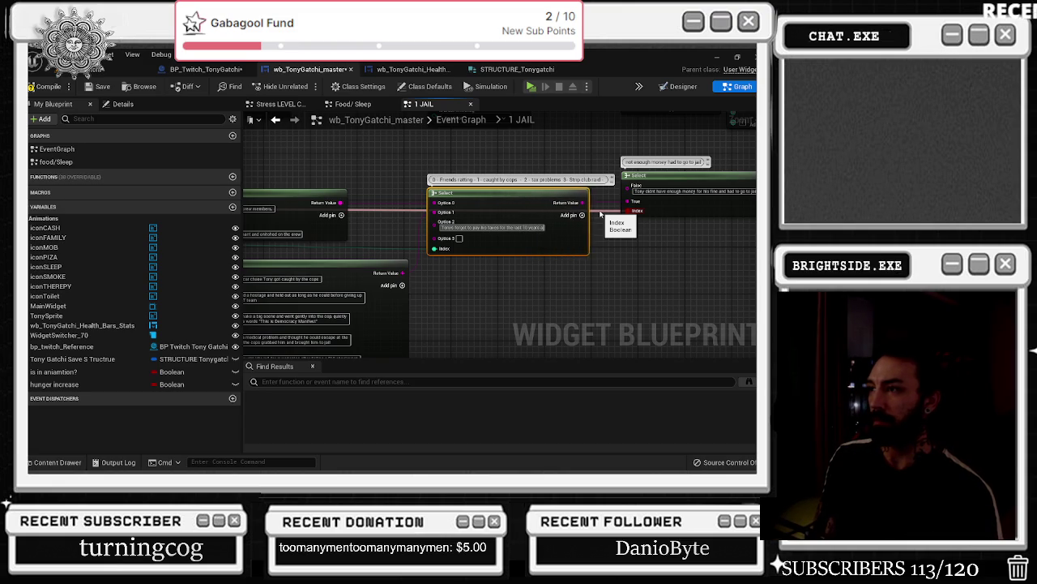
type("nd he")
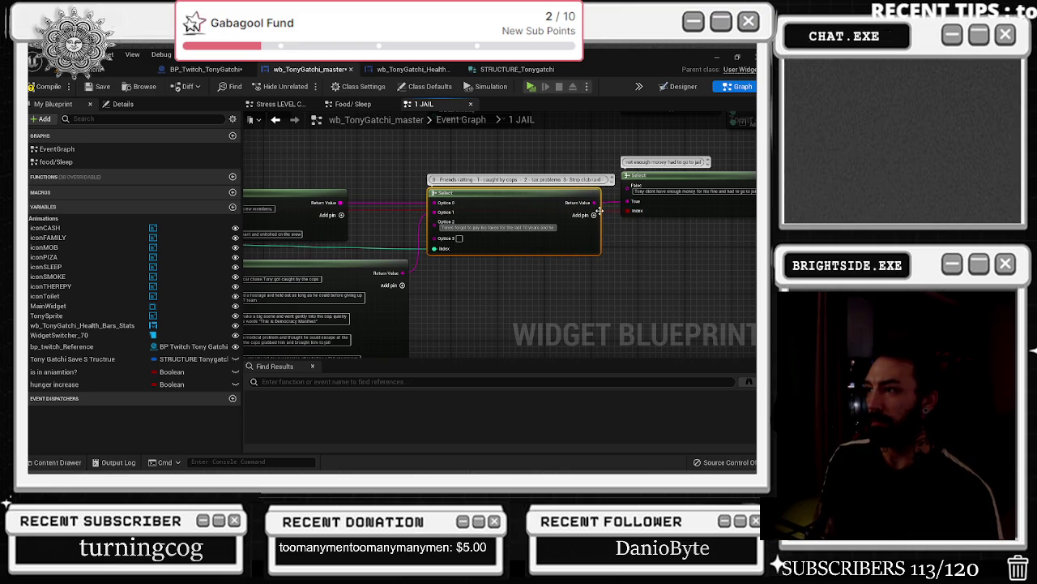
type(" is now in ja")
type("il for lul")
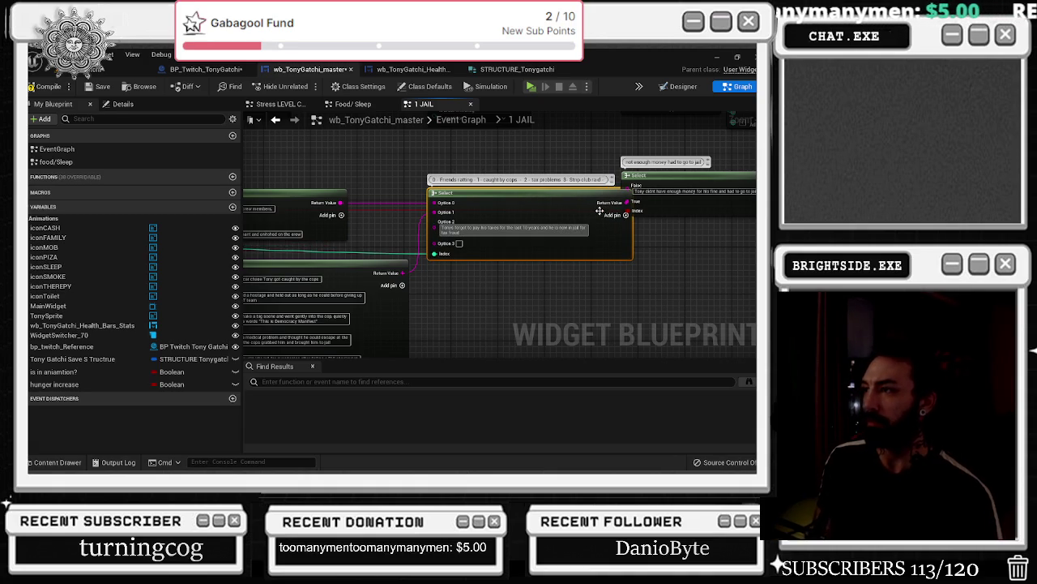
- Finish Option 2 with 'tax fraud' and begin Option 3's strip-club anonymous-tip arrest story
scroll(599, 211, "down", 2)
scroll(543, 193, "up", 2)
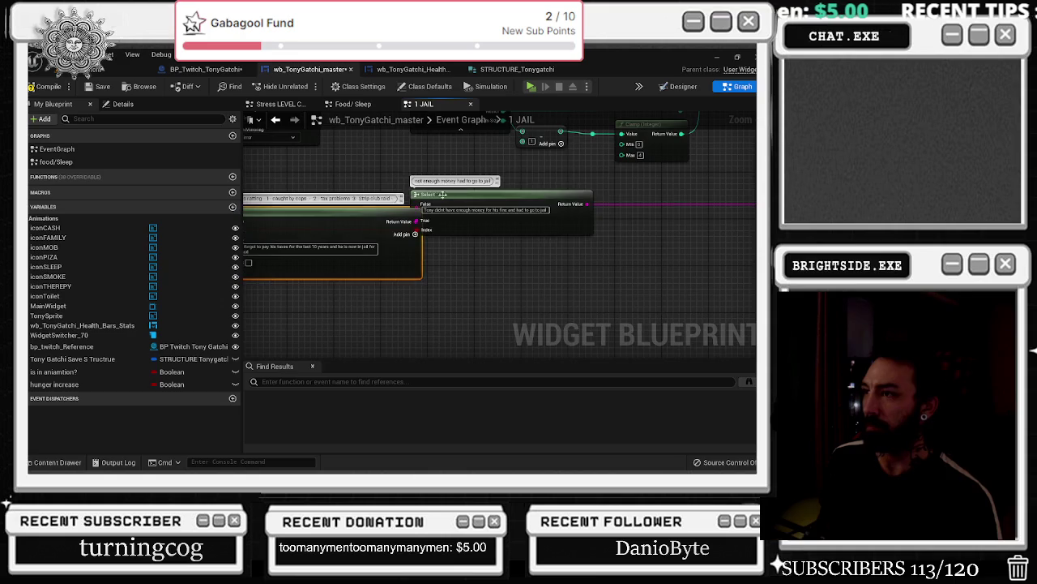
left_click_drag(544, 193, 706, 191)
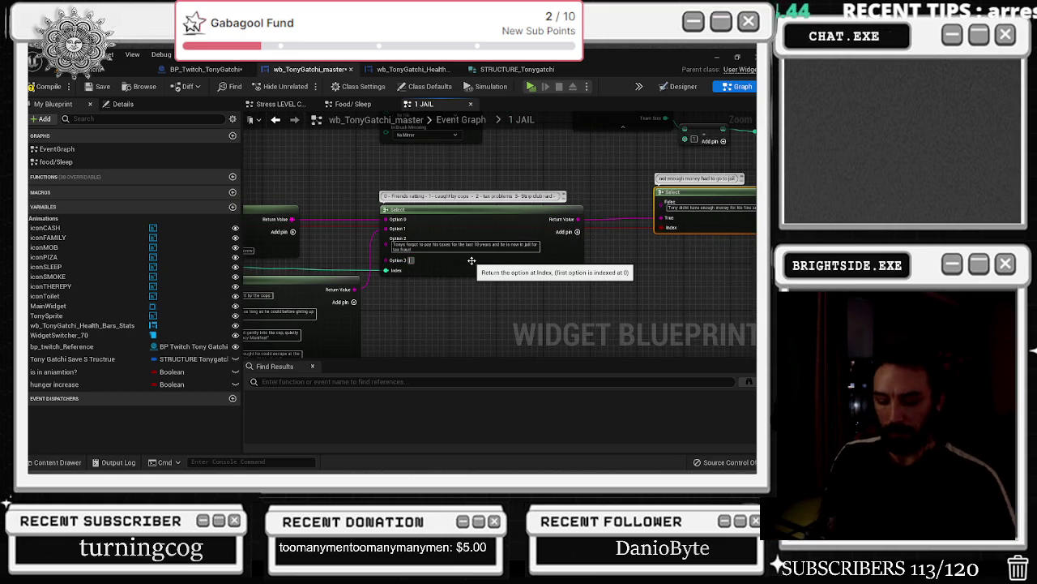
type("Tony stnd the cop")
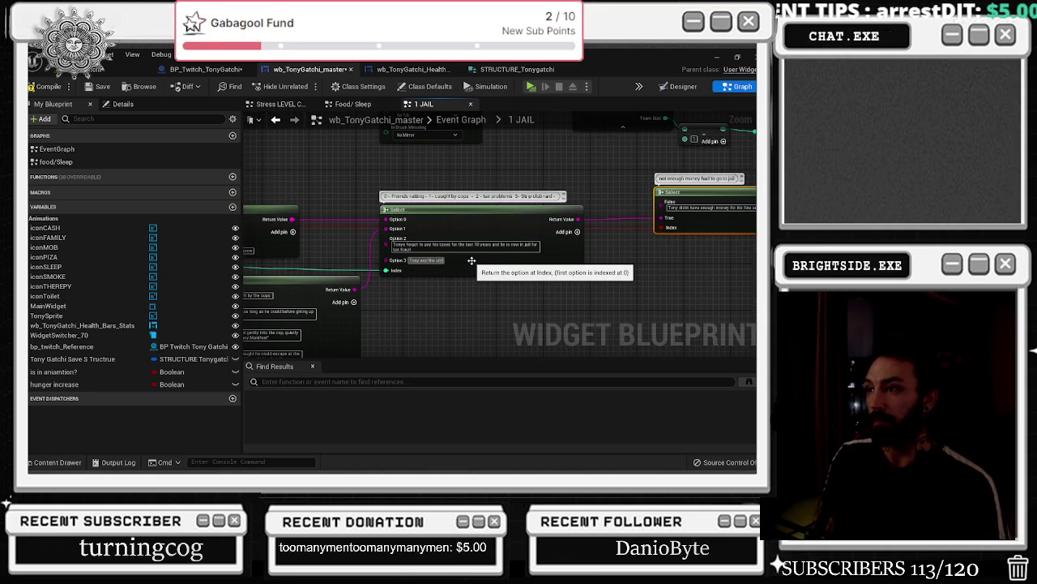
type("w g")
type("ugh")
type("hen")
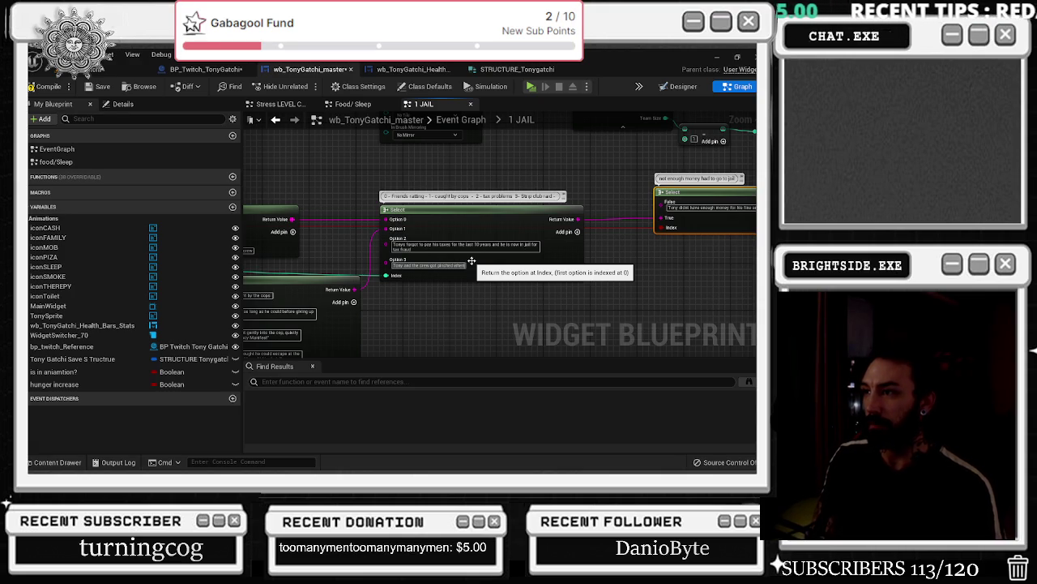
type(" any money too")
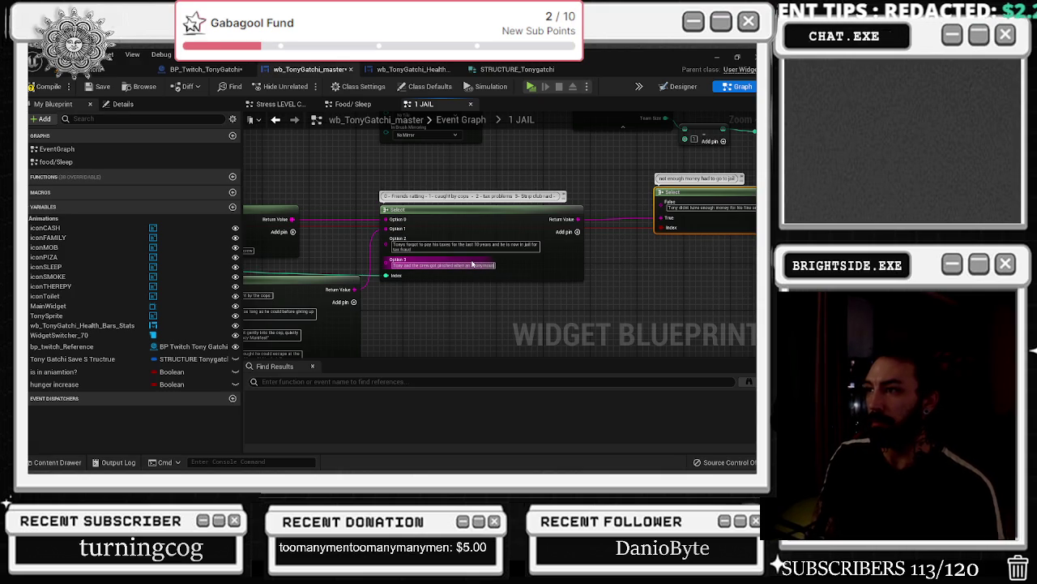
type(" bail tha")
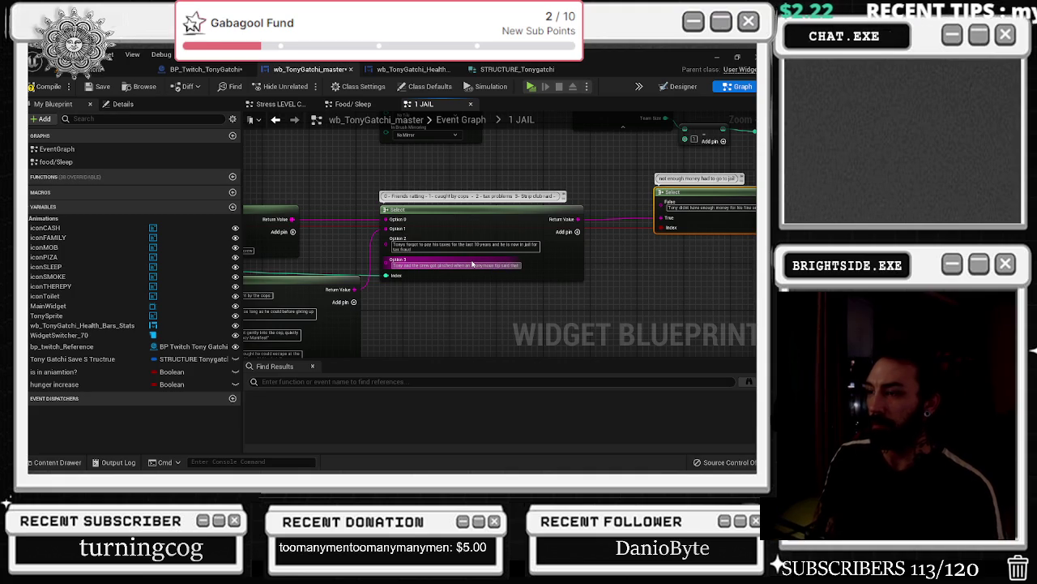
type("th")
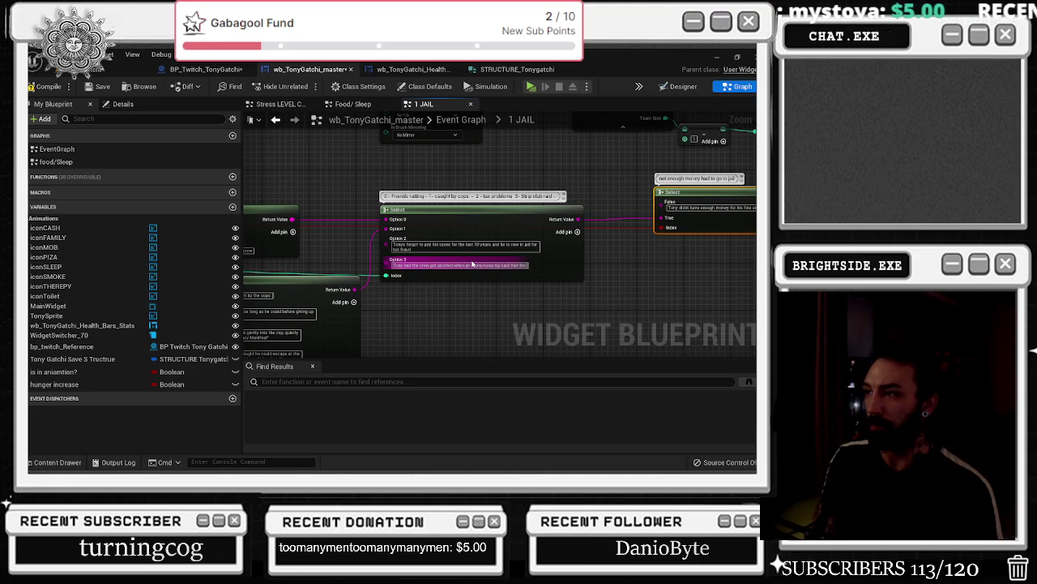
type("ir")
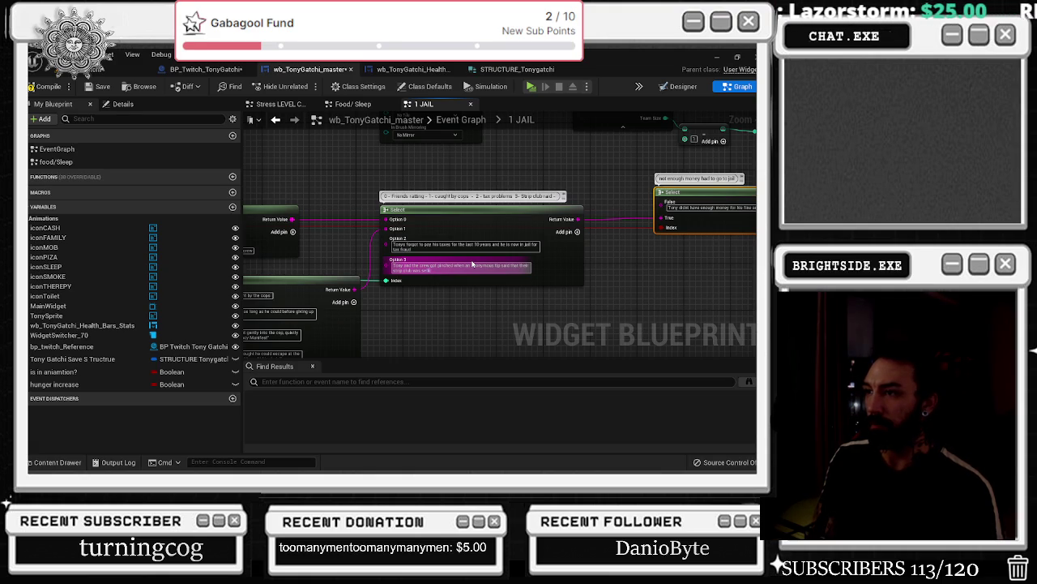
type("ocaine and guns")
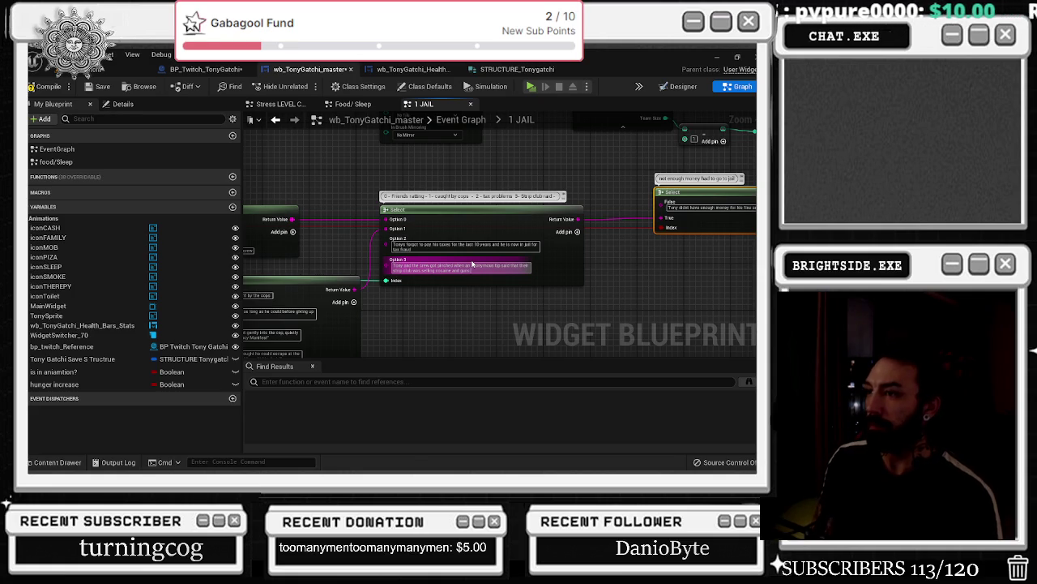
- Move the Outputs node further right, widening the gap after Send Twitch Message
left_click_drag(502, 150, 302, 170)
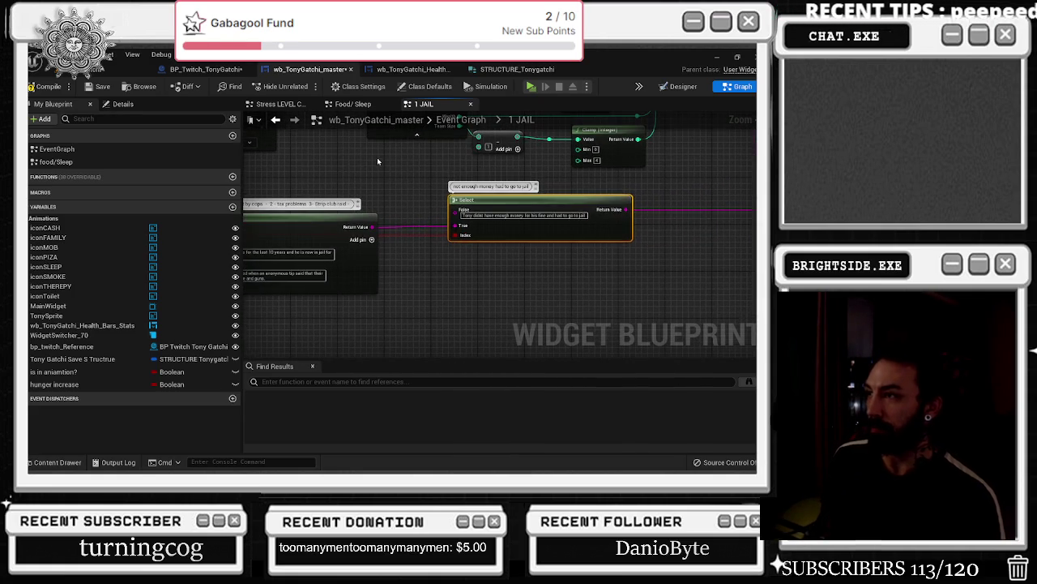
scroll(377, 161, "down", 5)
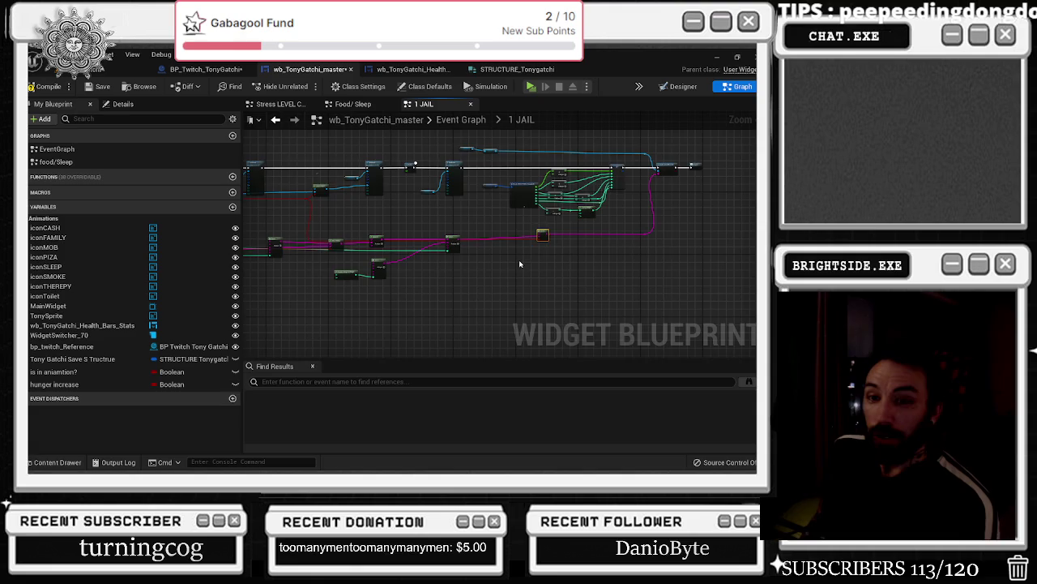
scroll(518, 260, "up", 5)
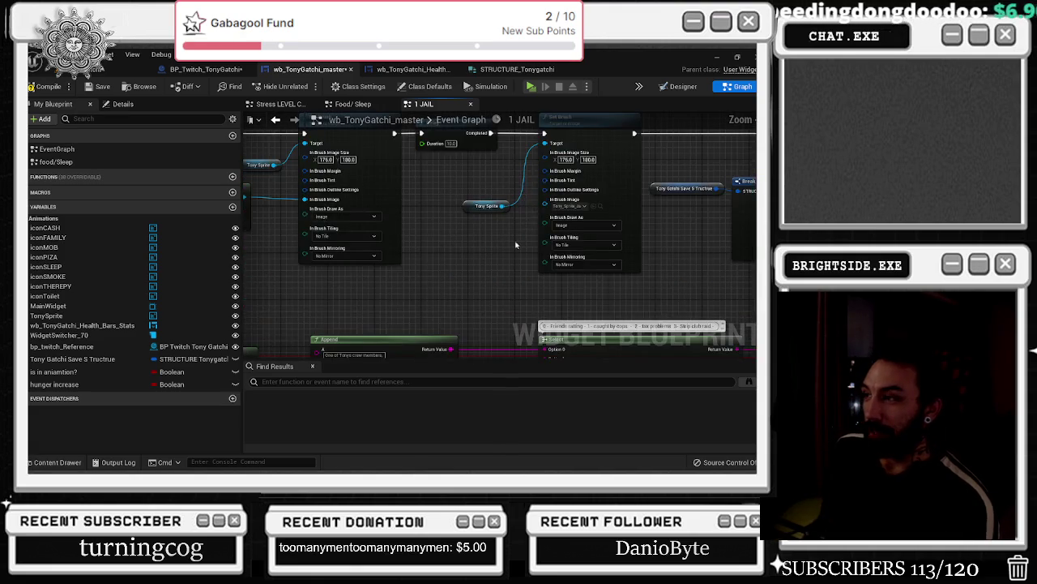
scroll(516, 244, "down", 5)
left_click_drag(396, 253, 506, 228)
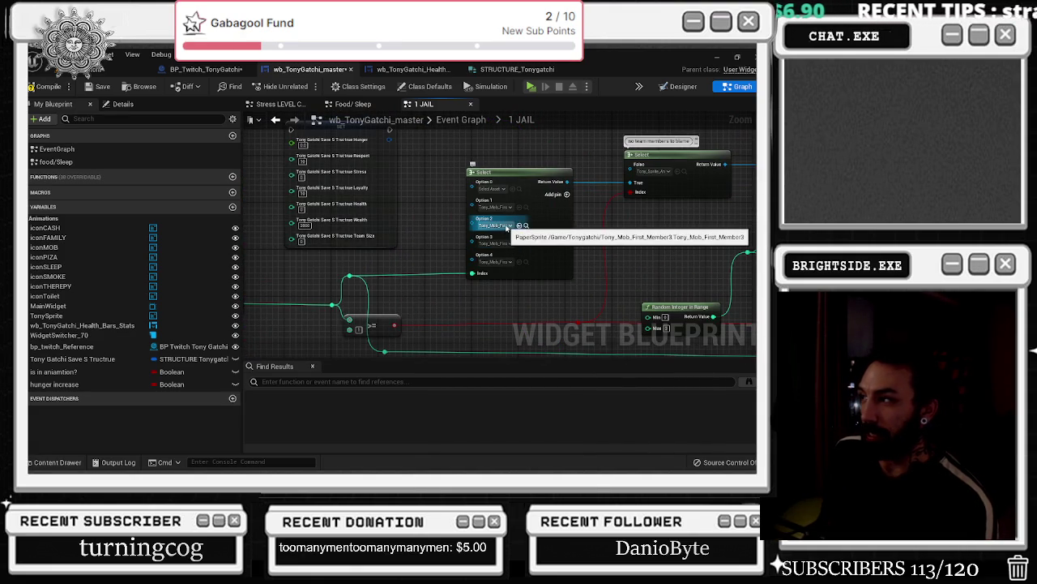
mouse_move(664, 263)
left_mouse_down()
mouse_move(329, 240)
mouse_move(367, 278)
mouse_move(284, 362)
mouse_move(31, 363)
left_mouse_up()
left_click_drag(604, 265, 348, 258)
mouse_move(624, 253)
left_mouse_down()
mouse_move(568, 251)
mouse_move(547, 230)
mouse_move(519, 227)
mouse_move(274, 248)
left_mouse_up()
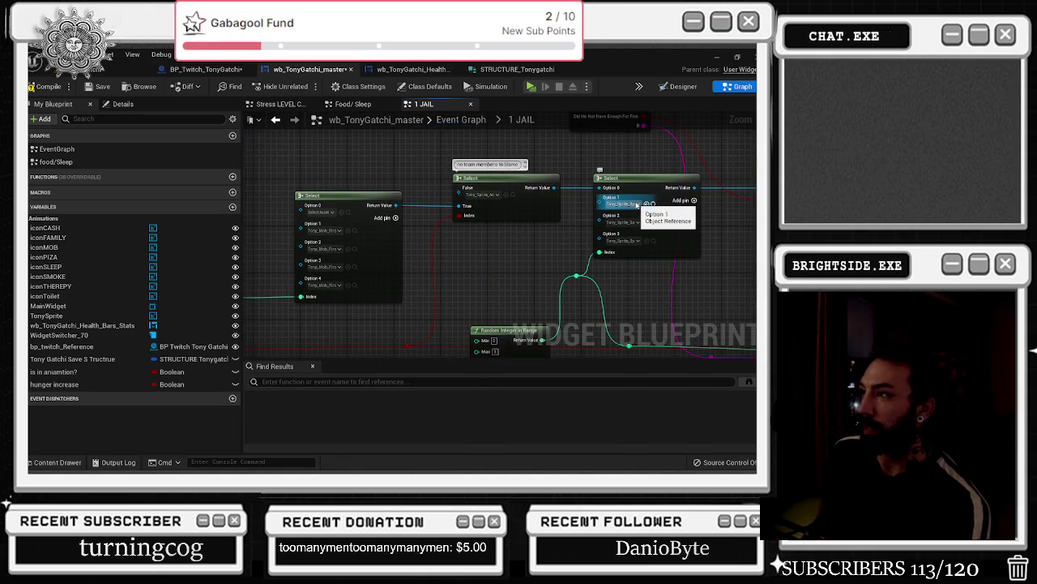
left_click_drag(615, 230, 543, 181)
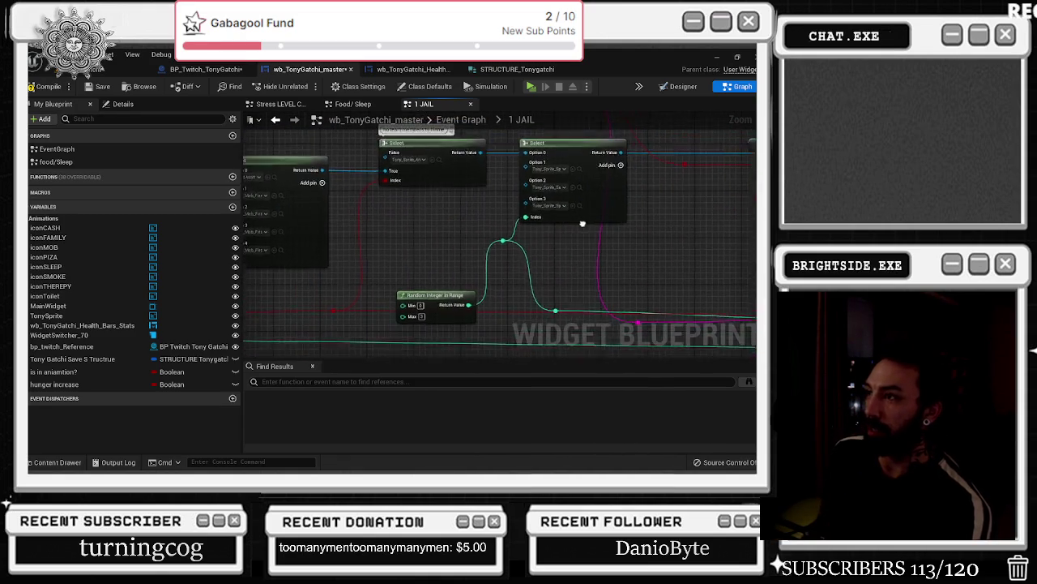
scroll(285, 220, "down", 6)
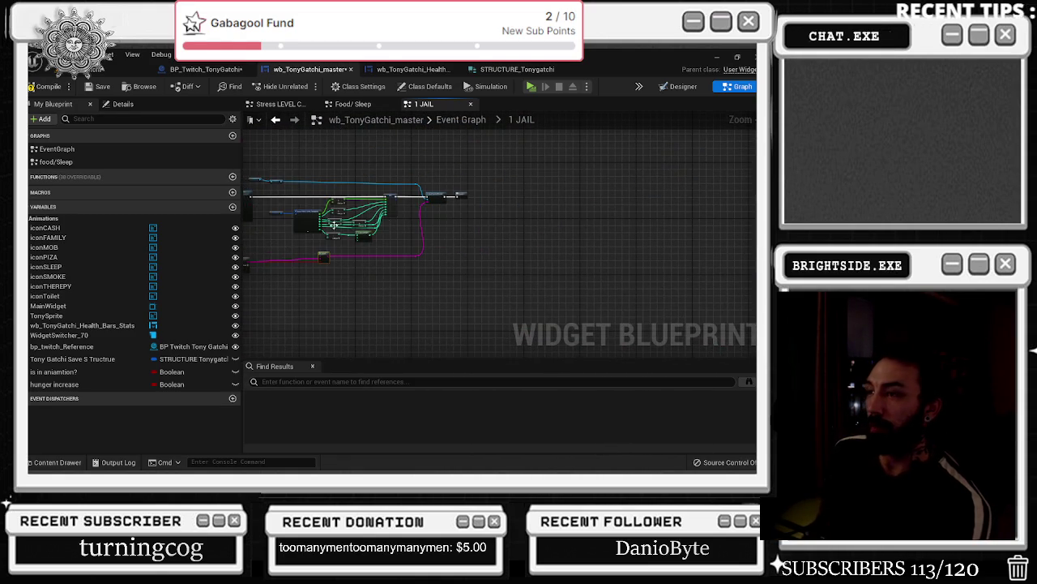
scroll(334, 225, "up", 5)
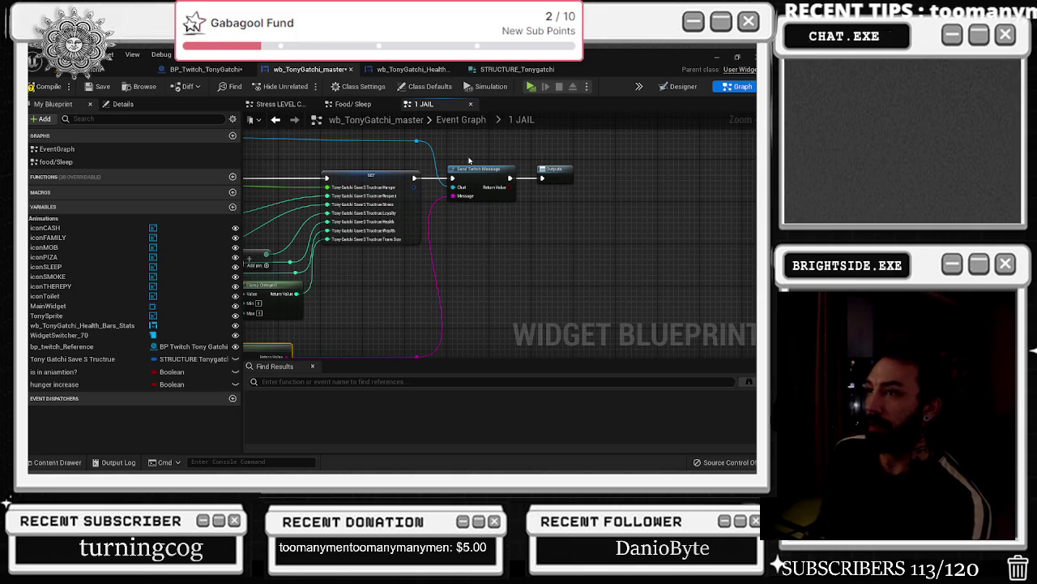
left_click_drag(556, 169, 613, 168)
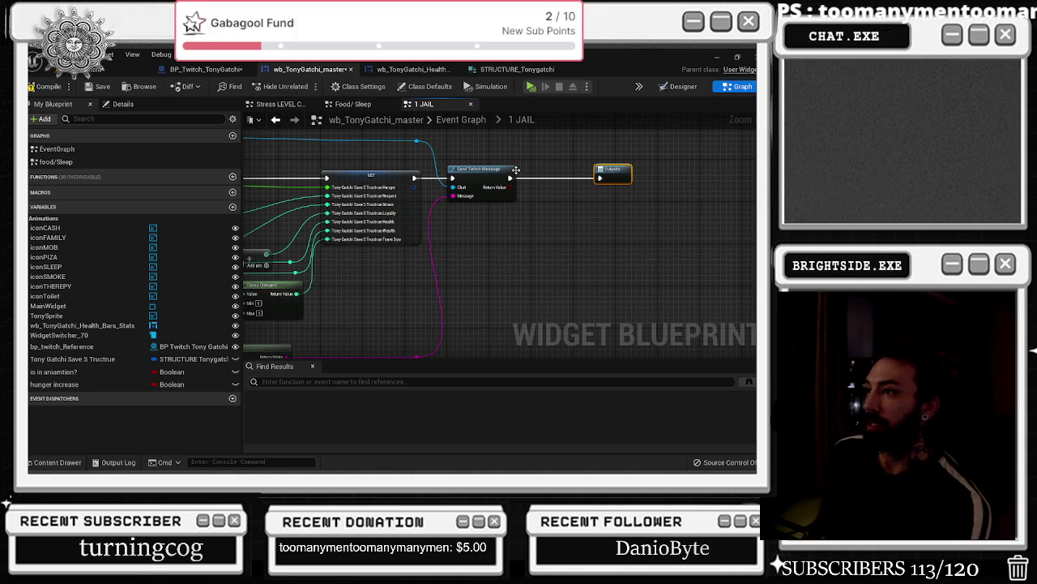